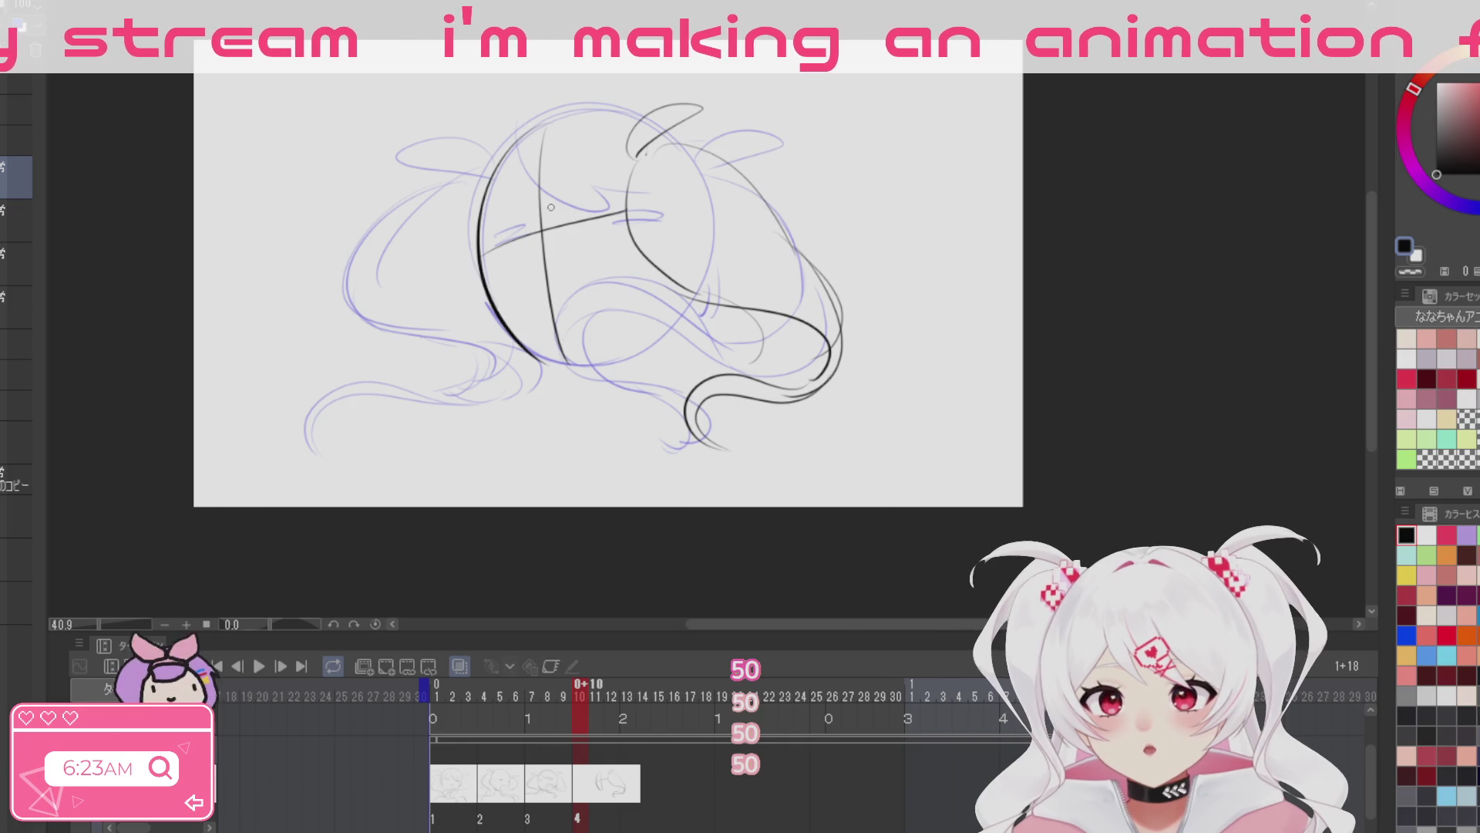
Step: Darken the hair strokes across the top and left of cel 4's sleeping girl
{"action": "left_click_drag", "start_coordinate": [434, 160], "coordinate": [495, 163]}
{"action": "mouse_move", "coordinate": [422, 193]}
{"action": "left_mouse_down"}
{"action": "mouse_move", "coordinate": [507, 188]}
{"action": "mouse_move", "coordinate": [467, 303]}
{"action": "left_mouse_up"}
{"action": "key", "text": "ctrl+z"}
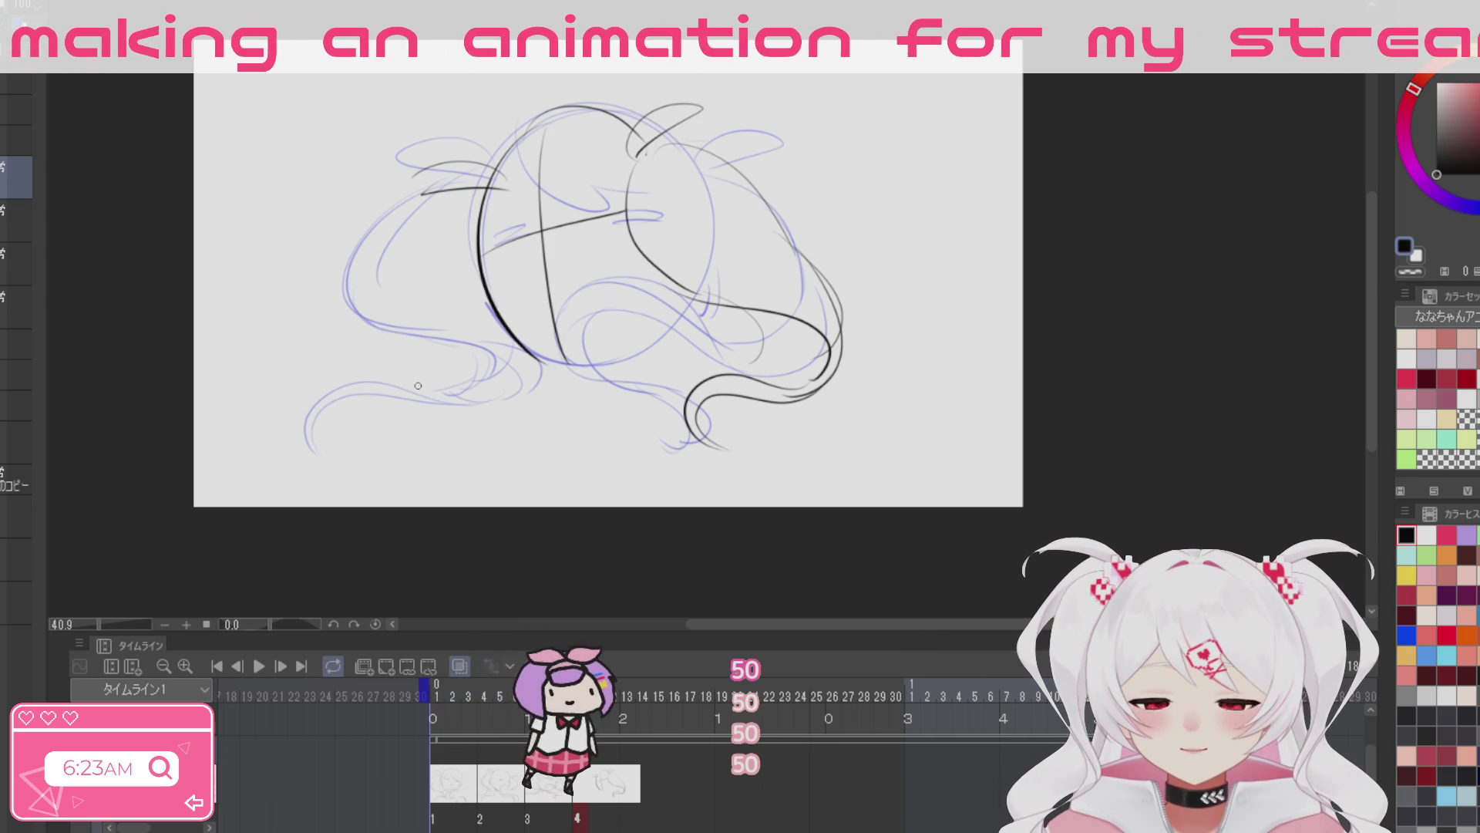
{"action": "mouse_move", "coordinate": [405, 384]}
{"action": "left_mouse_down"}
{"action": "mouse_move", "coordinate": [465, 236]}
{"action": "mouse_move", "coordinate": [456, 197]}
{"action": "left_mouse_up"}
{"action": "key", "text": "ctrl+z"}
{"action": "mouse_move", "coordinate": [434, 262]}
{"action": "left_mouse_down"}
{"action": "mouse_move", "coordinate": [461, 221]}
{"action": "mouse_move", "coordinate": [409, 376]}
{"action": "mouse_move", "coordinate": [405, 316]}
{"action": "left_mouse_up"}
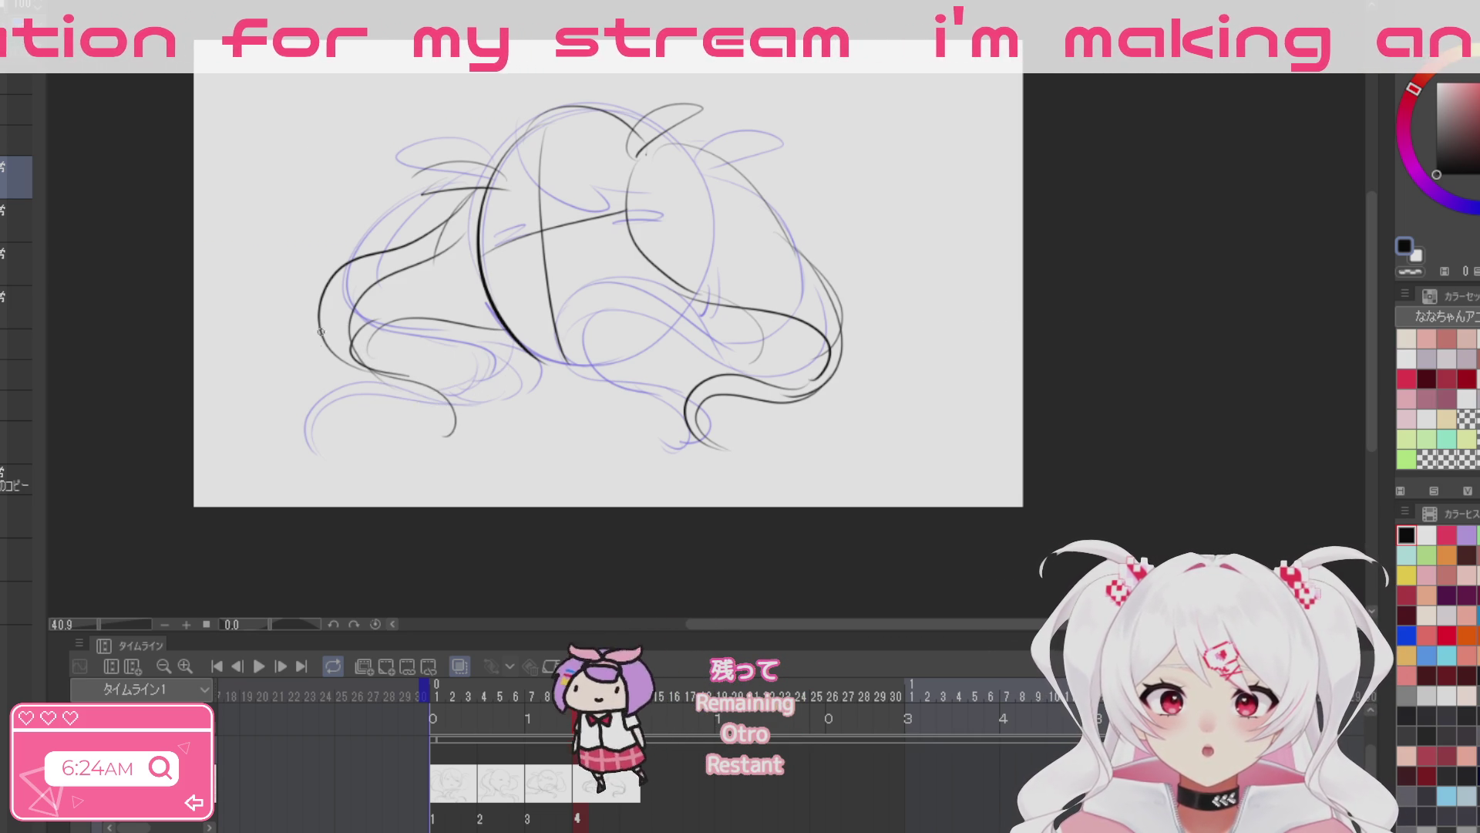
Step: Trace the lower-left and right hair curves, then add a new cel at frame 14
{"action": "left_click_drag", "start_coordinate": [432, 388], "coordinate": [526, 395]}
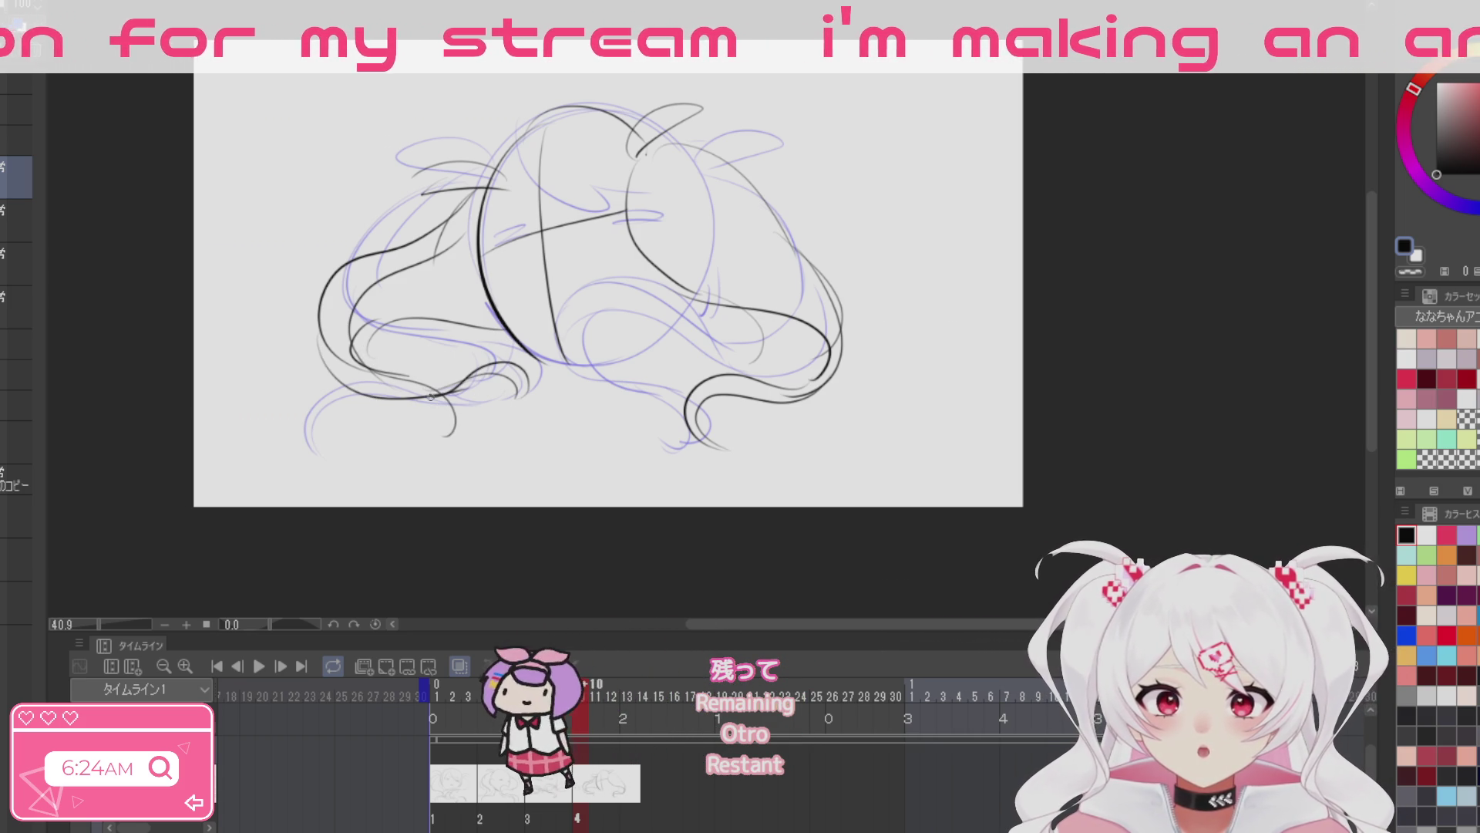
{"action": "left_click_drag", "start_coordinate": [700, 163], "coordinate": [834, 285]}
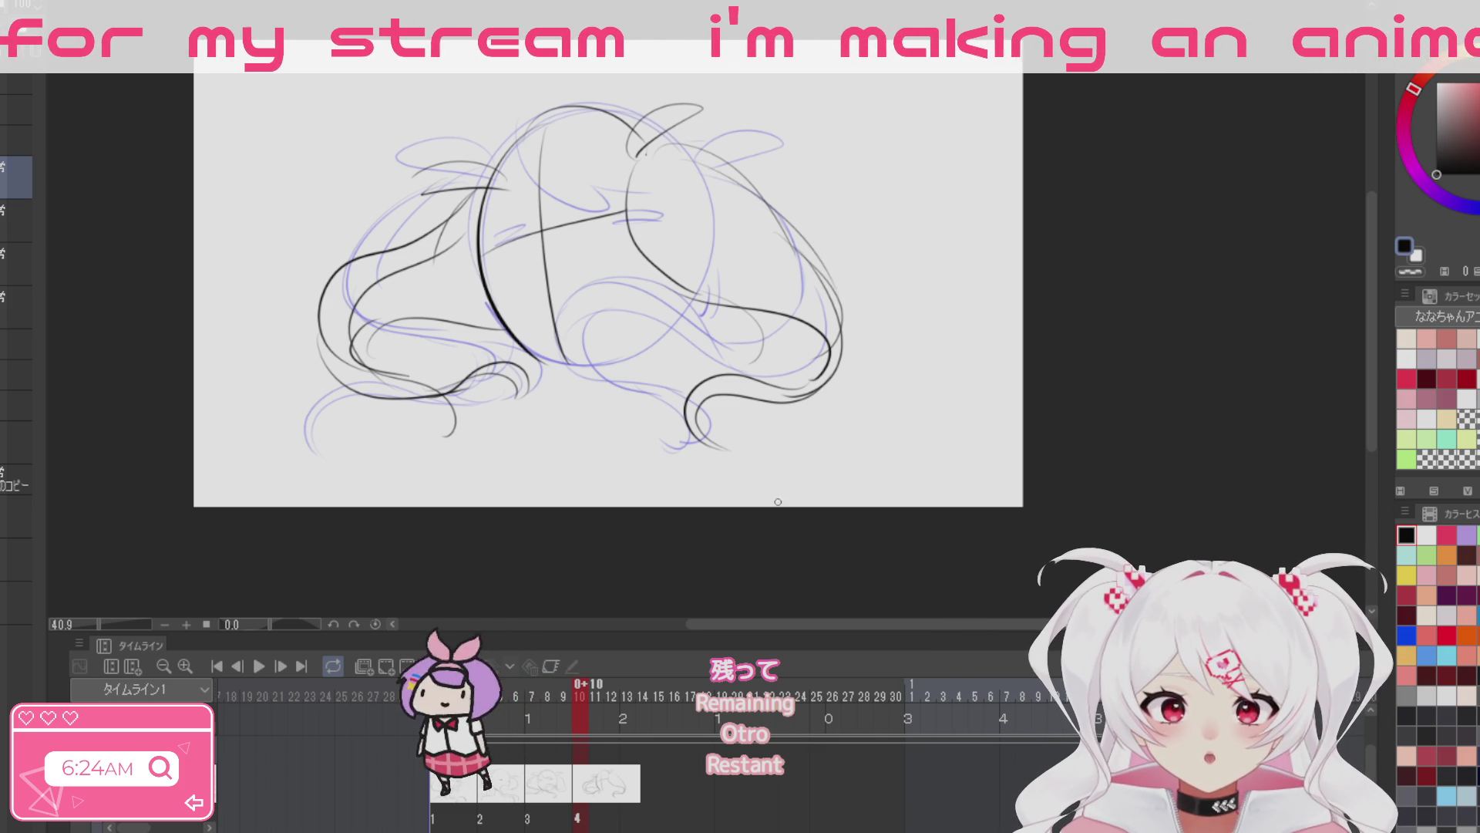
{"action": "left_click_drag", "start_coordinate": [577, 816], "coordinate": [638, 798]}
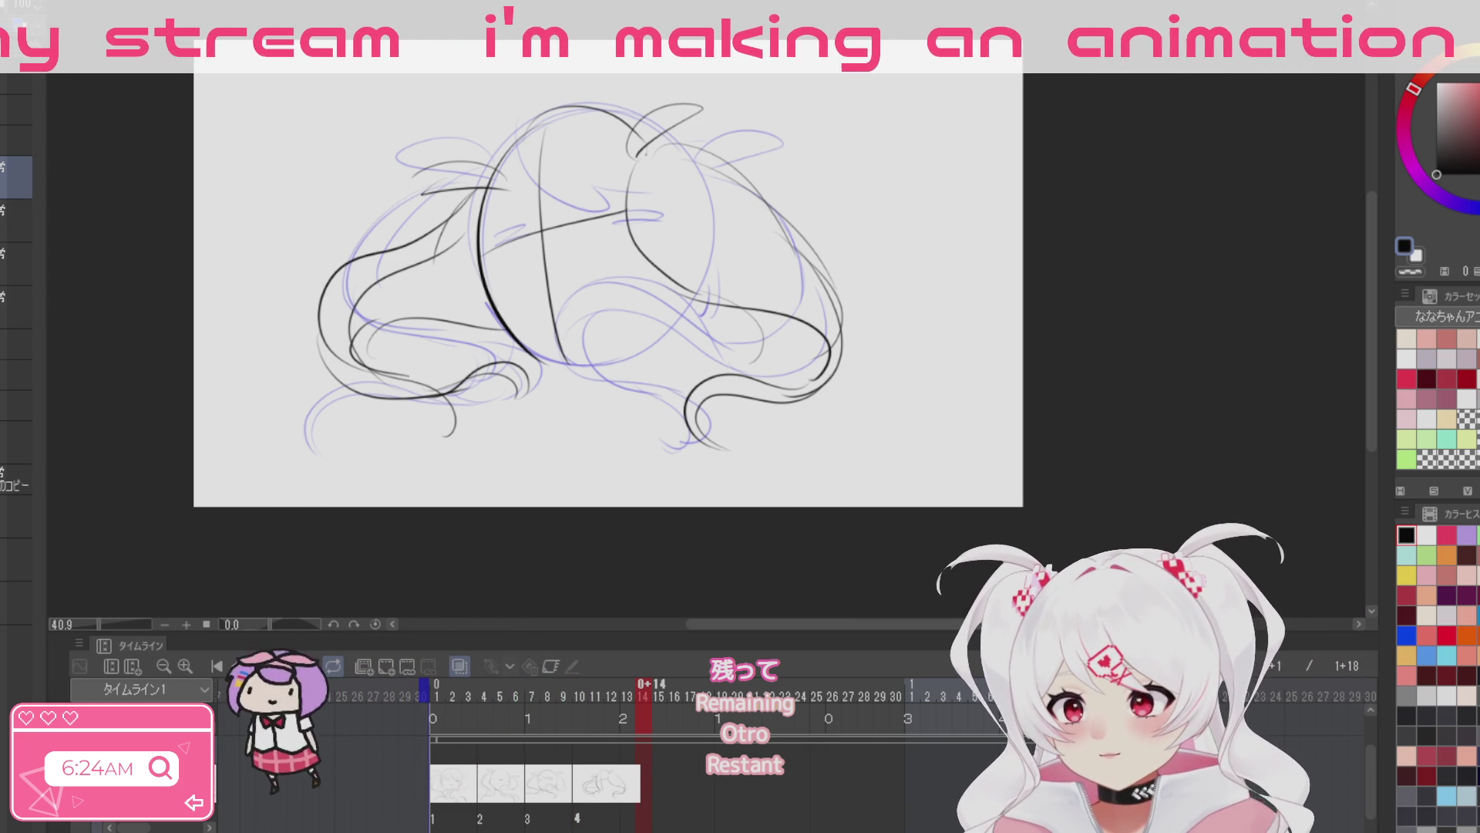
{"action": "key", "text": "ctrl+shift+alt+n"}
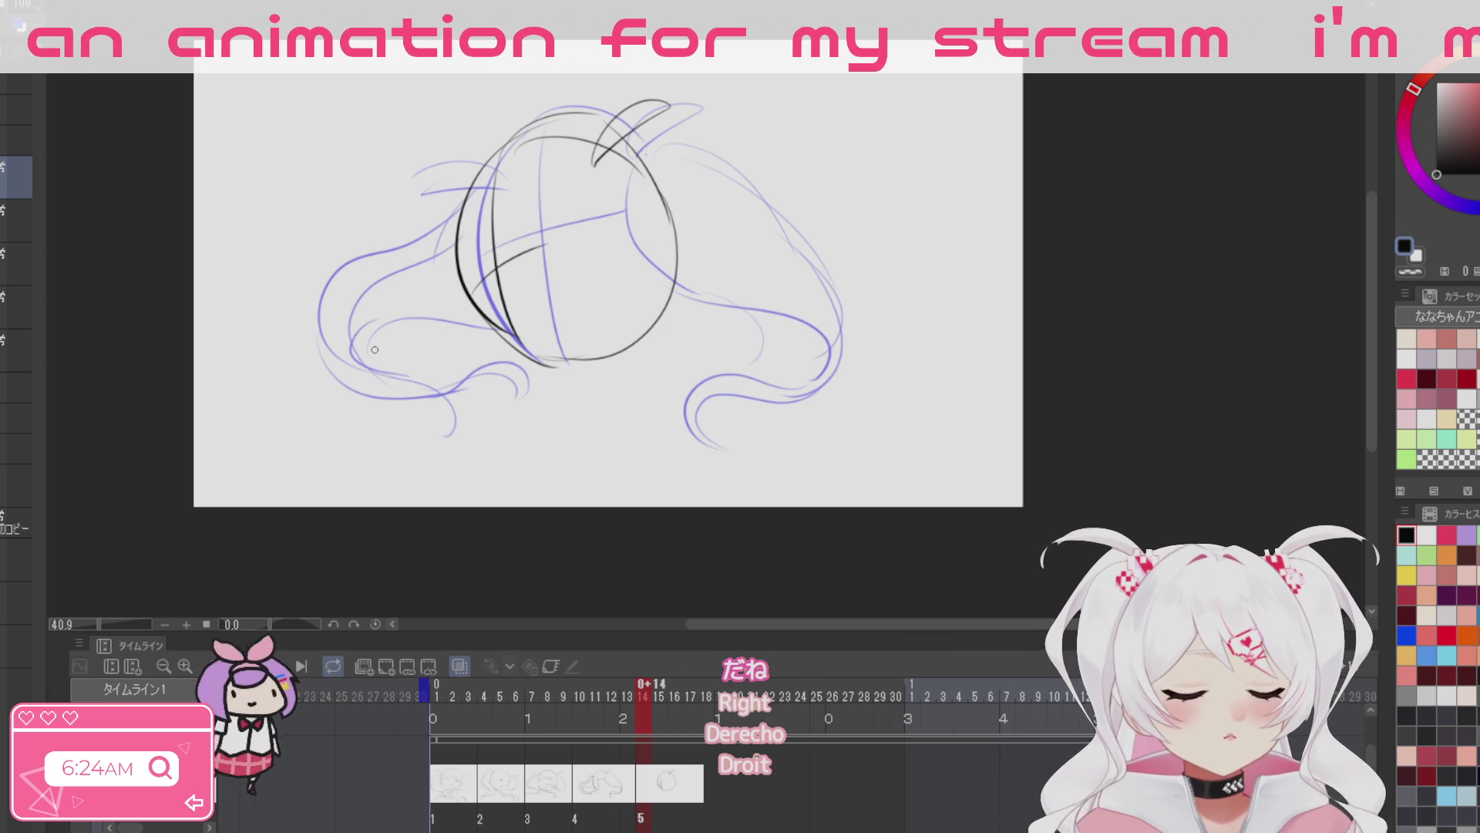
Step: Sketch the left hair strokes and a face curve on cel 5
{"action": "left_click_drag", "start_coordinate": [305, 346], "coordinate": [463, 271]}
{"action": "left_click_drag", "start_coordinate": [470, 176], "coordinate": [451, 268]}
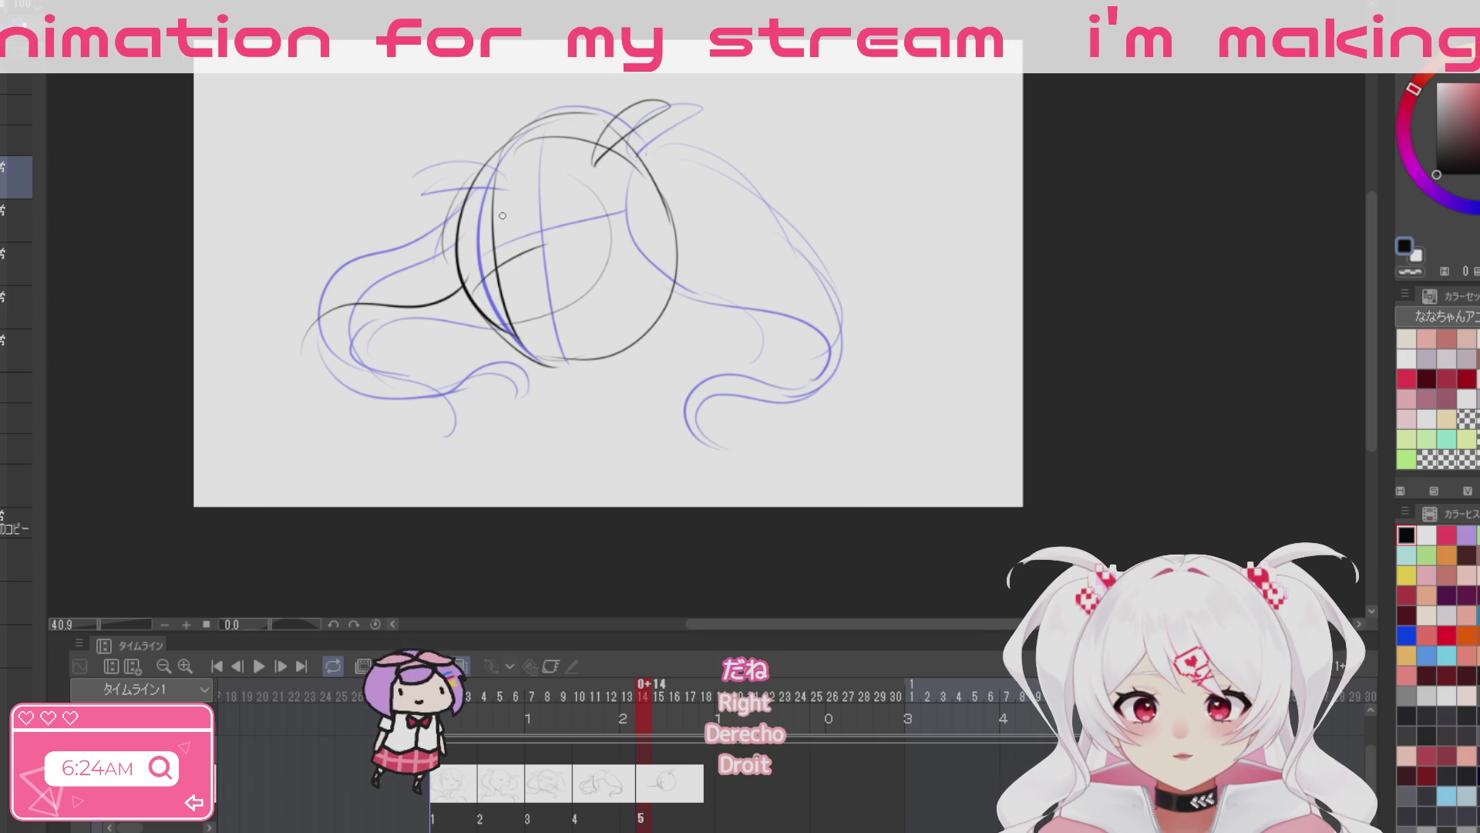
{"action": "left_click_drag", "start_coordinate": [480, 196], "coordinate": [470, 280]}
{"action": "key", "text": "ctrl+z"}
{"action": "key", "text": "ctrl+z"}
{"action": "key", "text": "ctrl+z"}
{"action": "left_click_drag", "start_coordinate": [509, 186], "coordinate": [437, 188]}
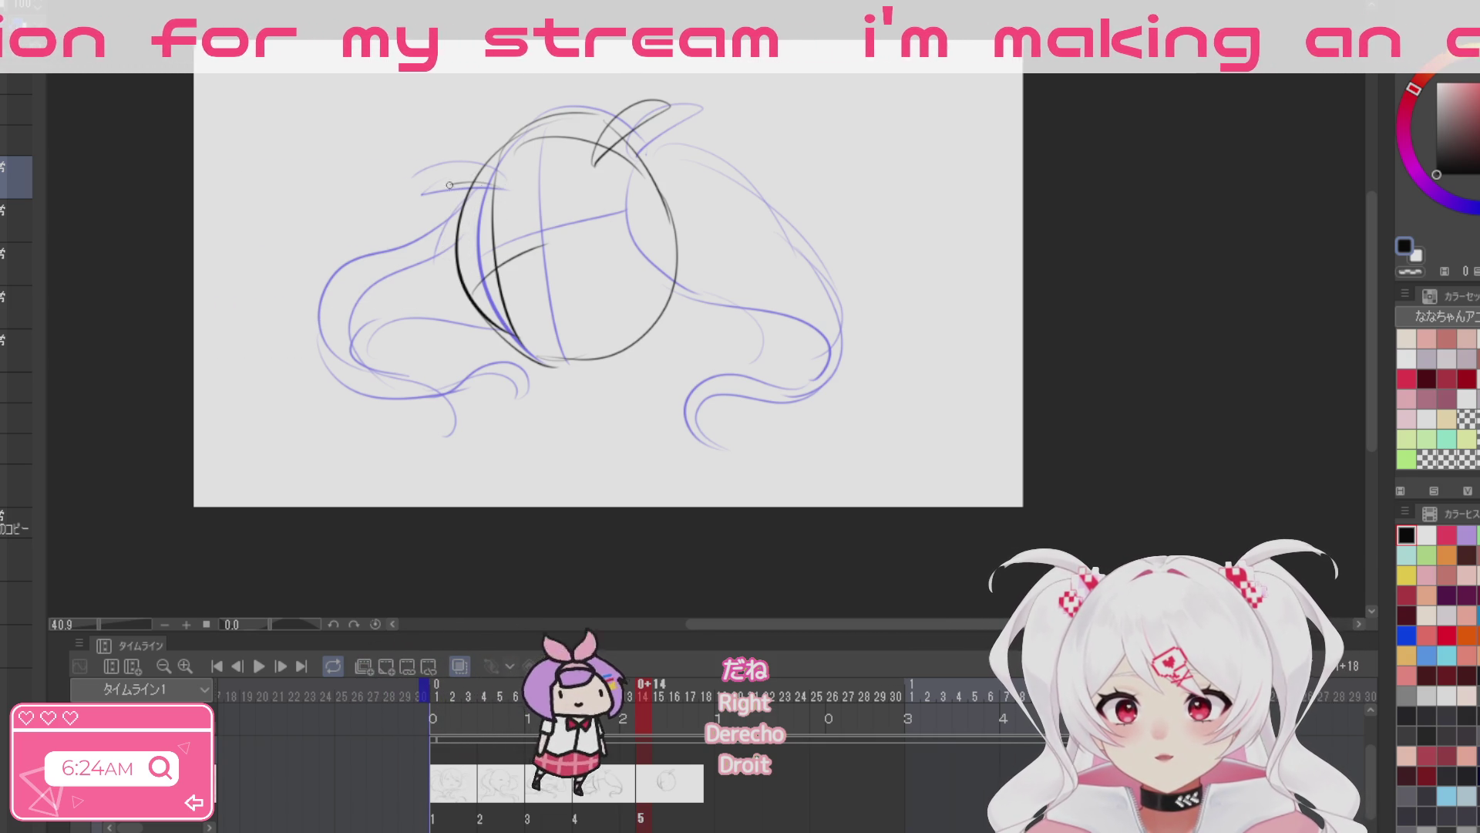
{"action": "mouse_move", "coordinate": [546, 231]}
{"action": "left_mouse_down"}
{"action": "mouse_move", "coordinate": [512, 315]}
{"action": "mouse_move", "coordinate": [322, 359]}
{"action": "left_mouse_up"}
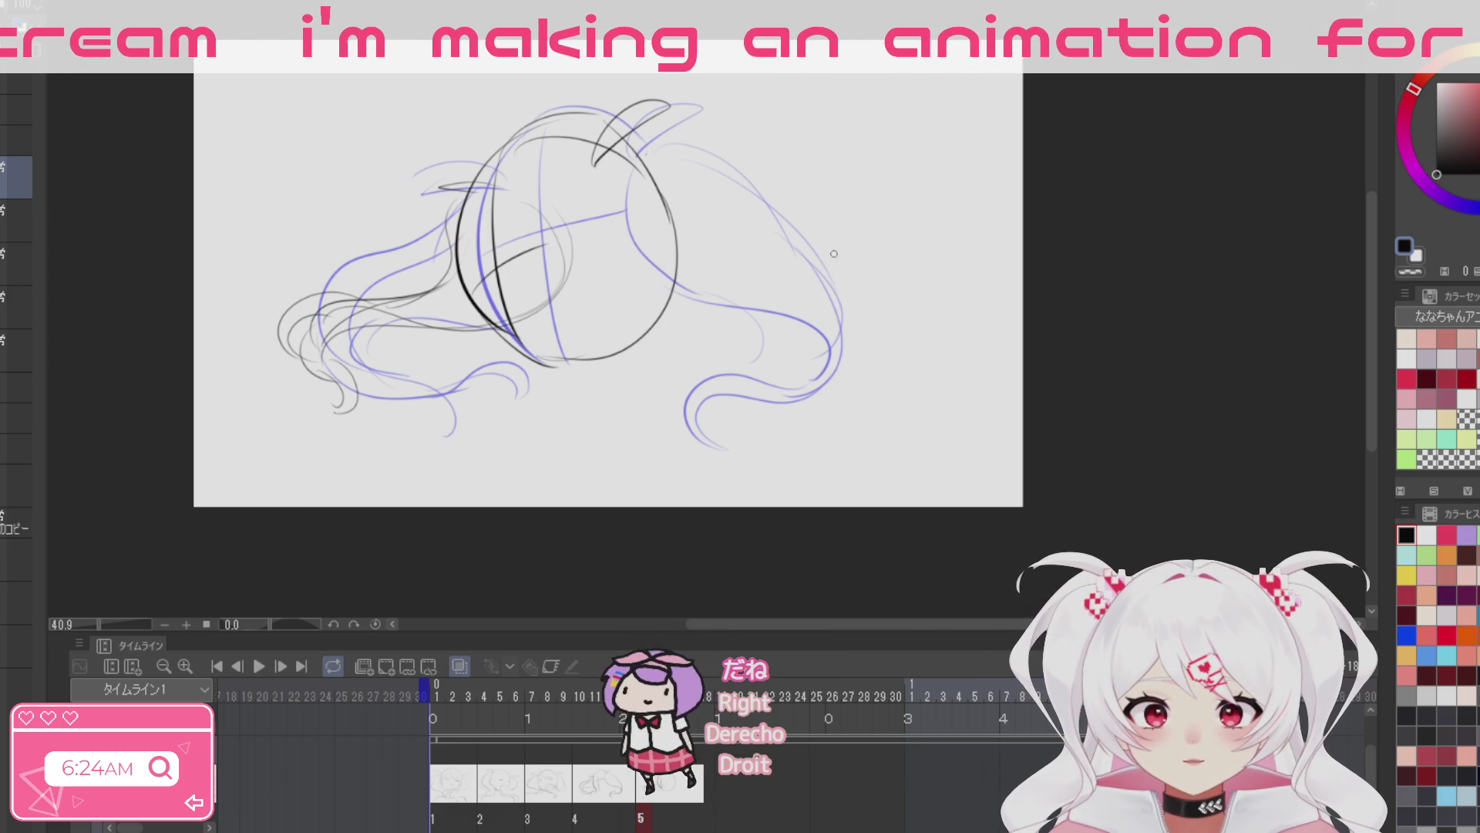
Step: Add inner face curves and hair strands sweeping right, then zoom out to the whole drawing
{"action": "left_click_drag", "start_coordinate": [605, 166], "coordinate": [653, 276]}
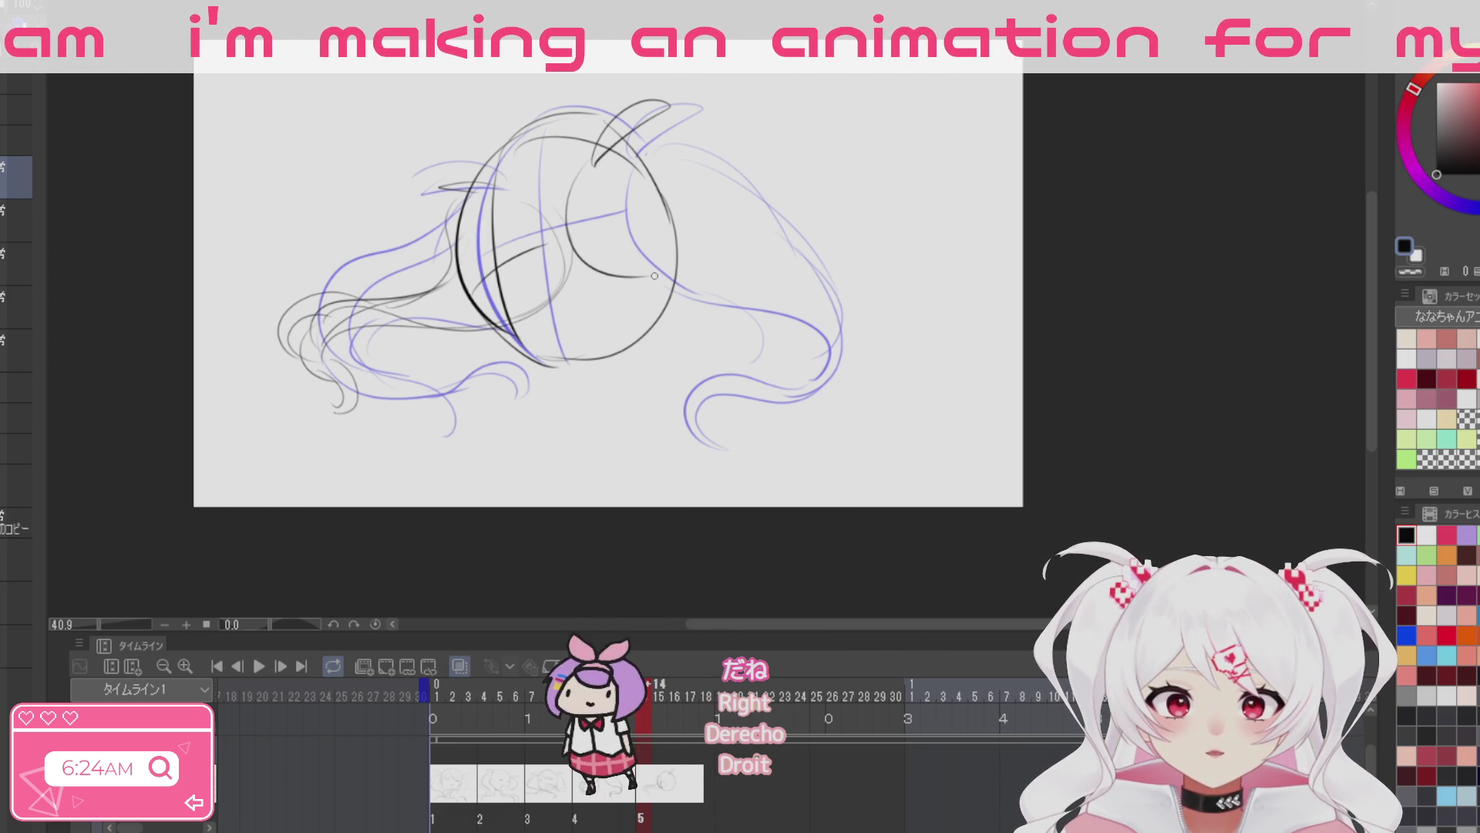
{"action": "mouse_move", "coordinate": [594, 193]}
{"action": "left_mouse_down"}
{"action": "mouse_move", "coordinate": [659, 261]}
{"action": "mouse_move", "coordinate": [767, 256]}
{"action": "left_mouse_up"}
{"action": "mouse_move", "coordinate": [638, 158]}
{"action": "left_mouse_down"}
{"action": "mouse_move", "coordinate": [787, 223]}
{"action": "mouse_move", "coordinate": [871, 285]}
{"action": "left_mouse_up"}
{"action": "mouse_move", "coordinate": [725, 276]}
{"action": "left_mouse_down"}
{"action": "mouse_move", "coordinate": [887, 316]}
{"action": "mouse_move", "coordinate": [875, 296]}
{"action": "left_mouse_up"}
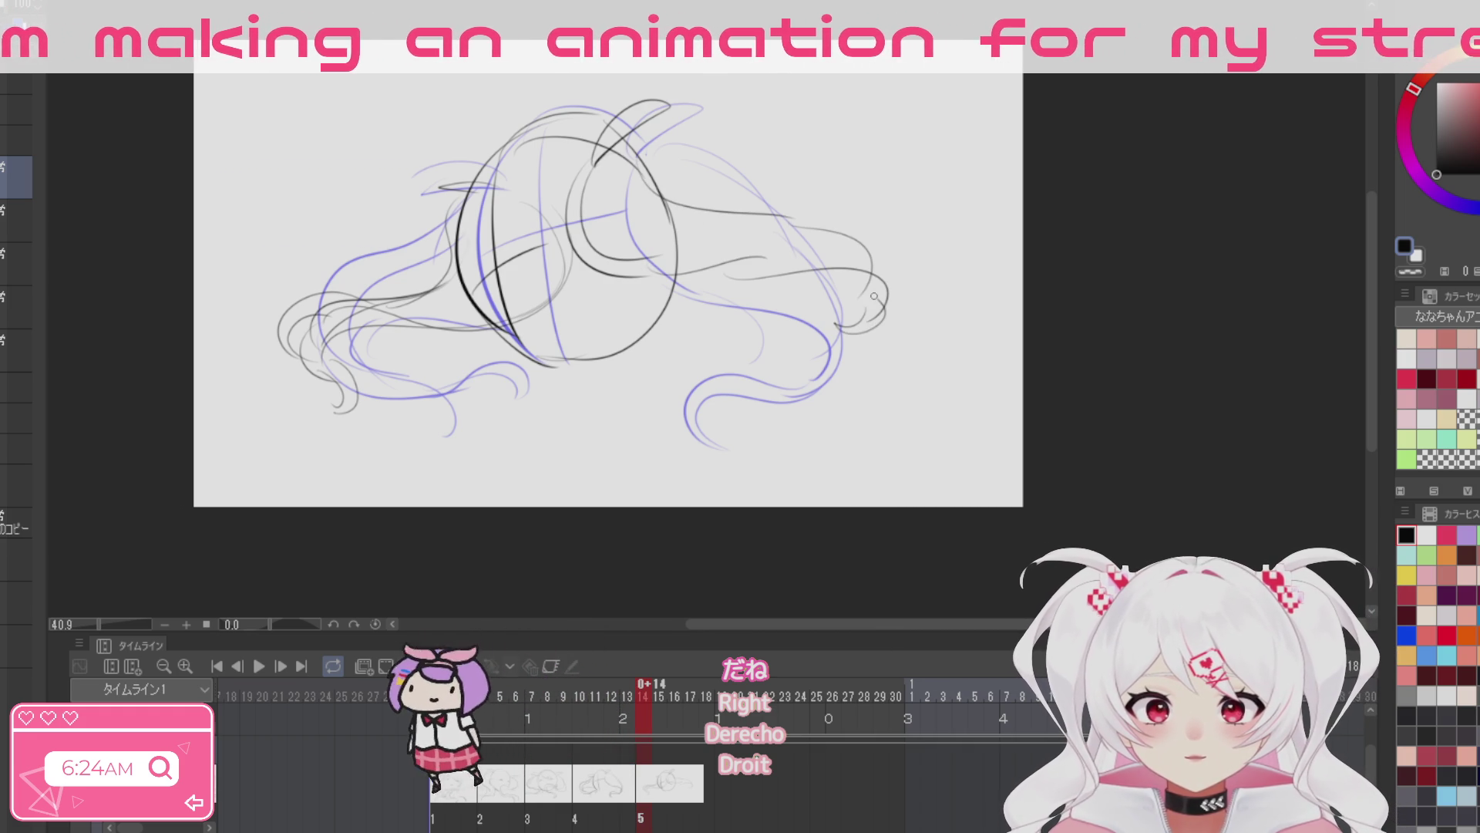
{"action": "left_click_drag", "start_coordinate": [878, 519], "coordinate": [806, 499]}
{"action": "mouse_move", "coordinate": [552, 127]}
{"action": "left_mouse_down"}
{"action": "mouse_move", "coordinate": [809, 303]}
{"action": "mouse_move", "coordinate": [759, 305]}
{"action": "left_mouse_up"}
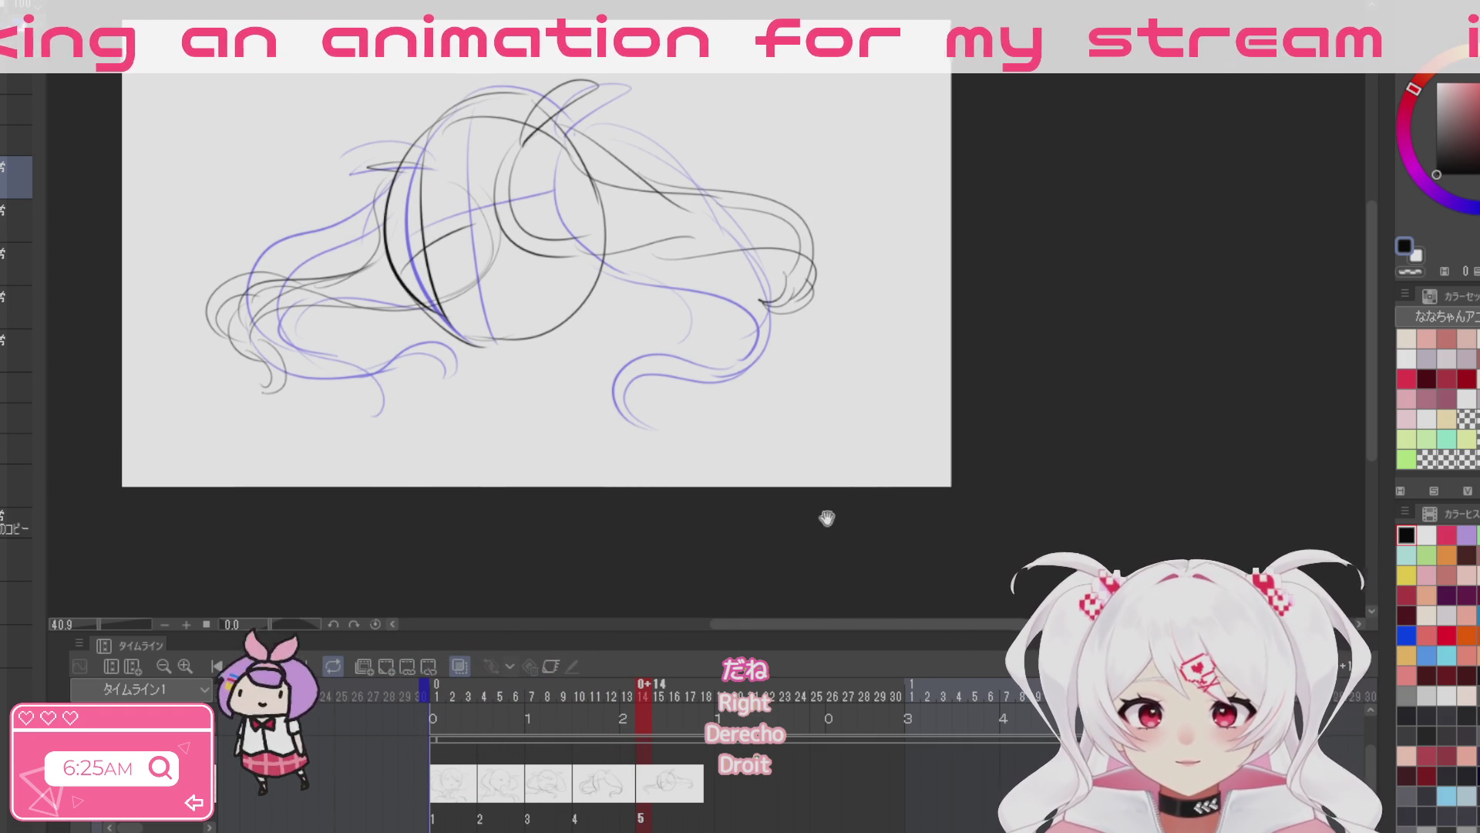
{"action": "left_click_drag", "start_coordinate": [826, 518], "coordinate": [871, 535]}
{"action": "scroll", "coordinate": [871, 535], "scroll_direction": "down", "scroll_amount": 2}
{"action": "left_click_drag", "start_coordinate": [963, 649], "coordinate": [919, 616]}
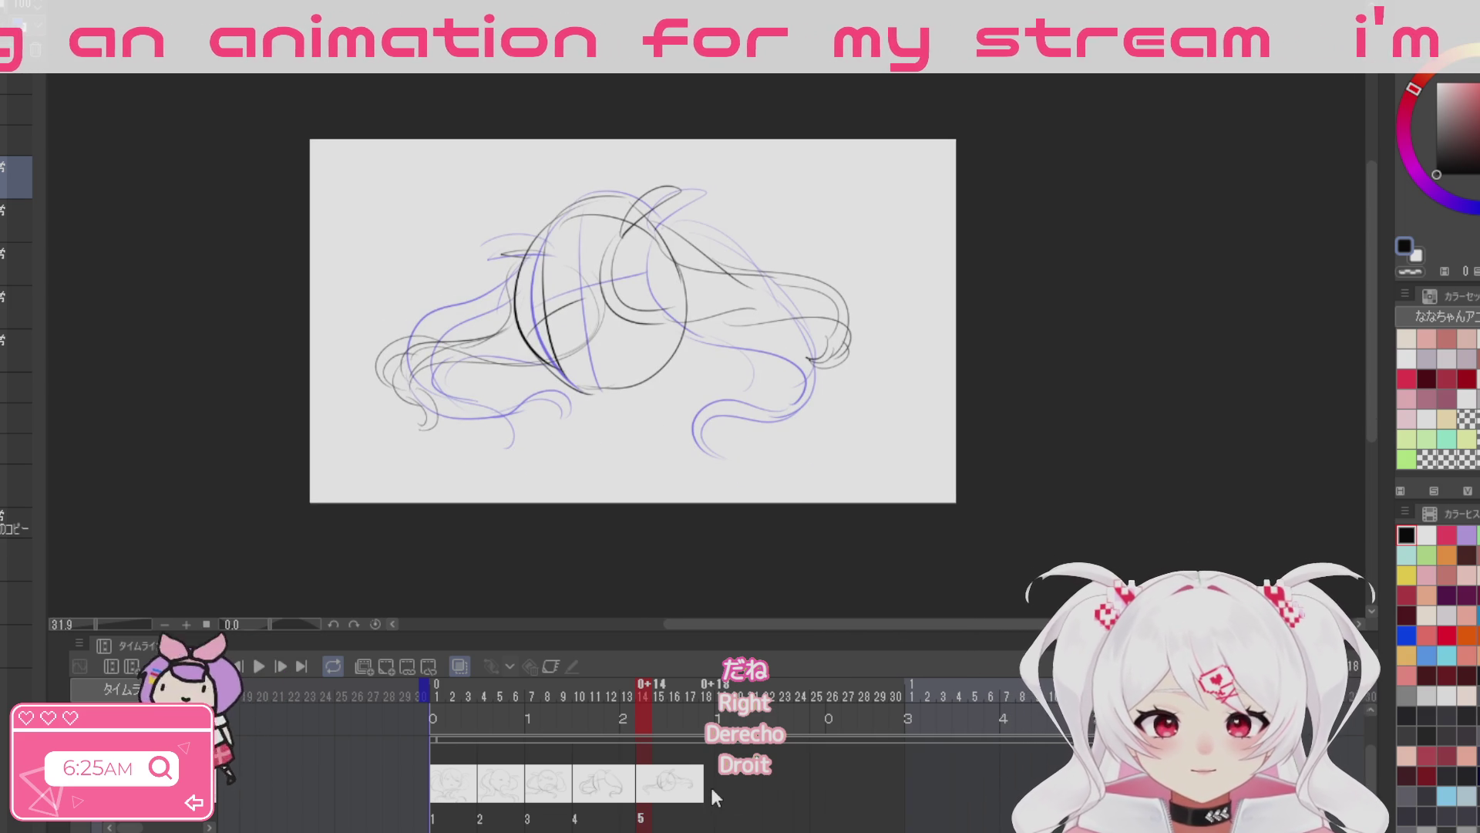
Step: Add a new empty cel 6 at frame 17
{"action": "left_click", "coordinate": [692, 788]}
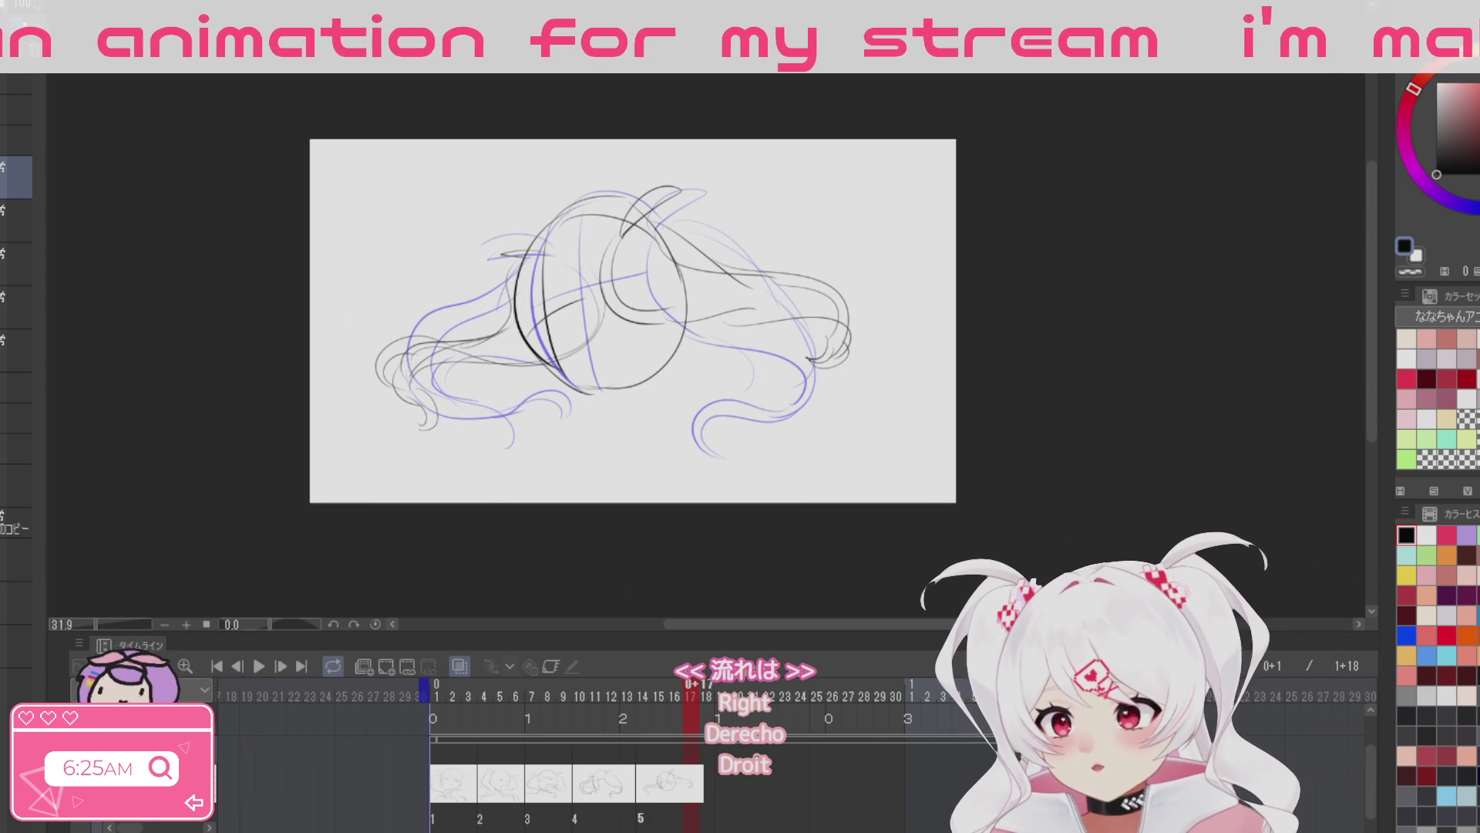
{"action": "key", "text": "ctrl+shift+n"}
{"action": "mouse_move", "coordinate": [717, 479]}
{"action": "left_mouse_down"}
{"action": "mouse_move", "coordinate": [677, 487]}
{"action": "mouse_move", "coordinate": [712, 458]}
{"action": "left_mouse_up"}
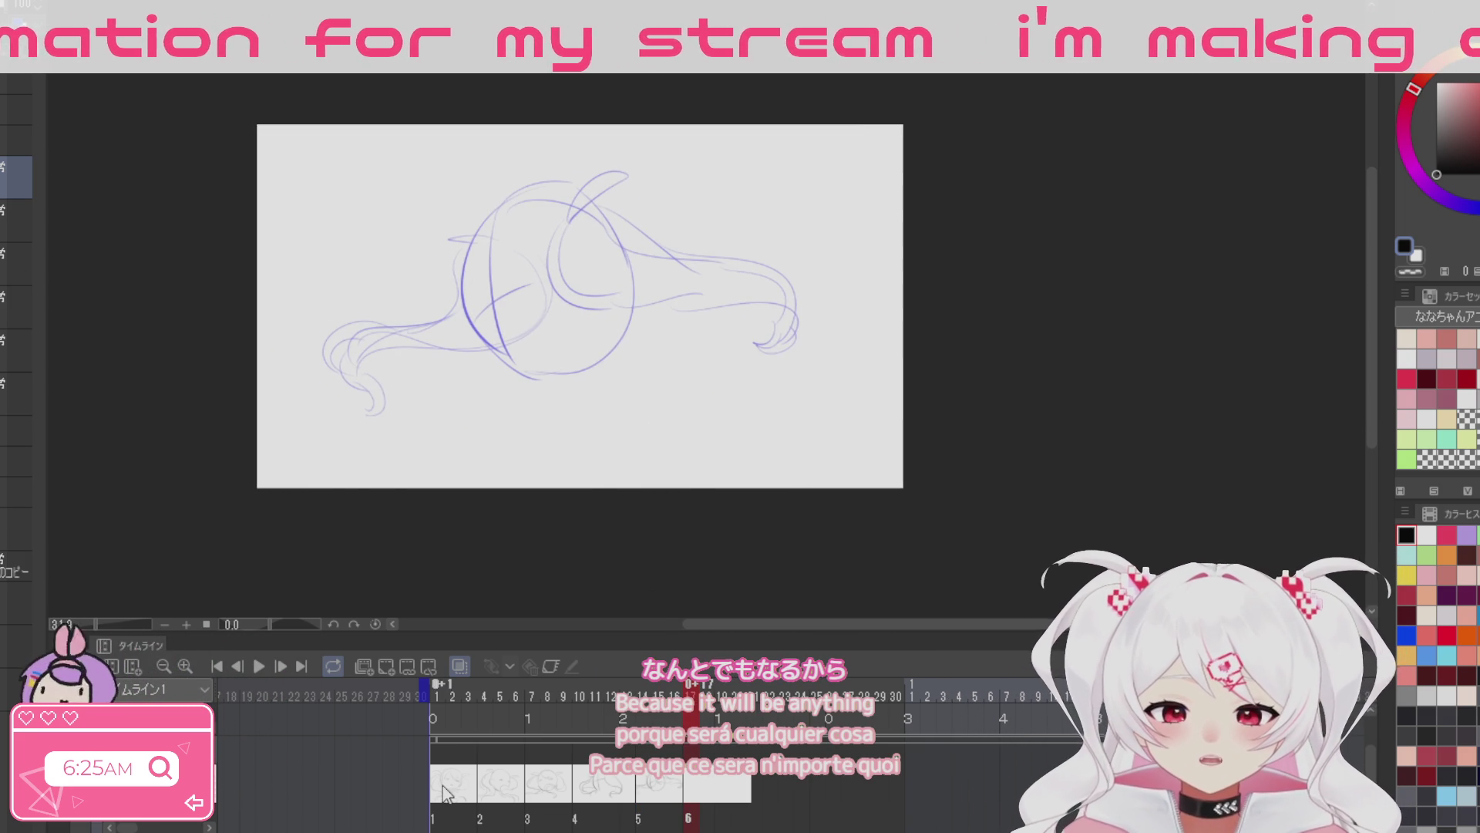
Step: Scrub through frames 5, 9 and 14 to review the drawings, then return to cel 6
{"action": "left_click", "coordinate": [501, 781]}
{"action": "left_click", "coordinate": [560, 777]}
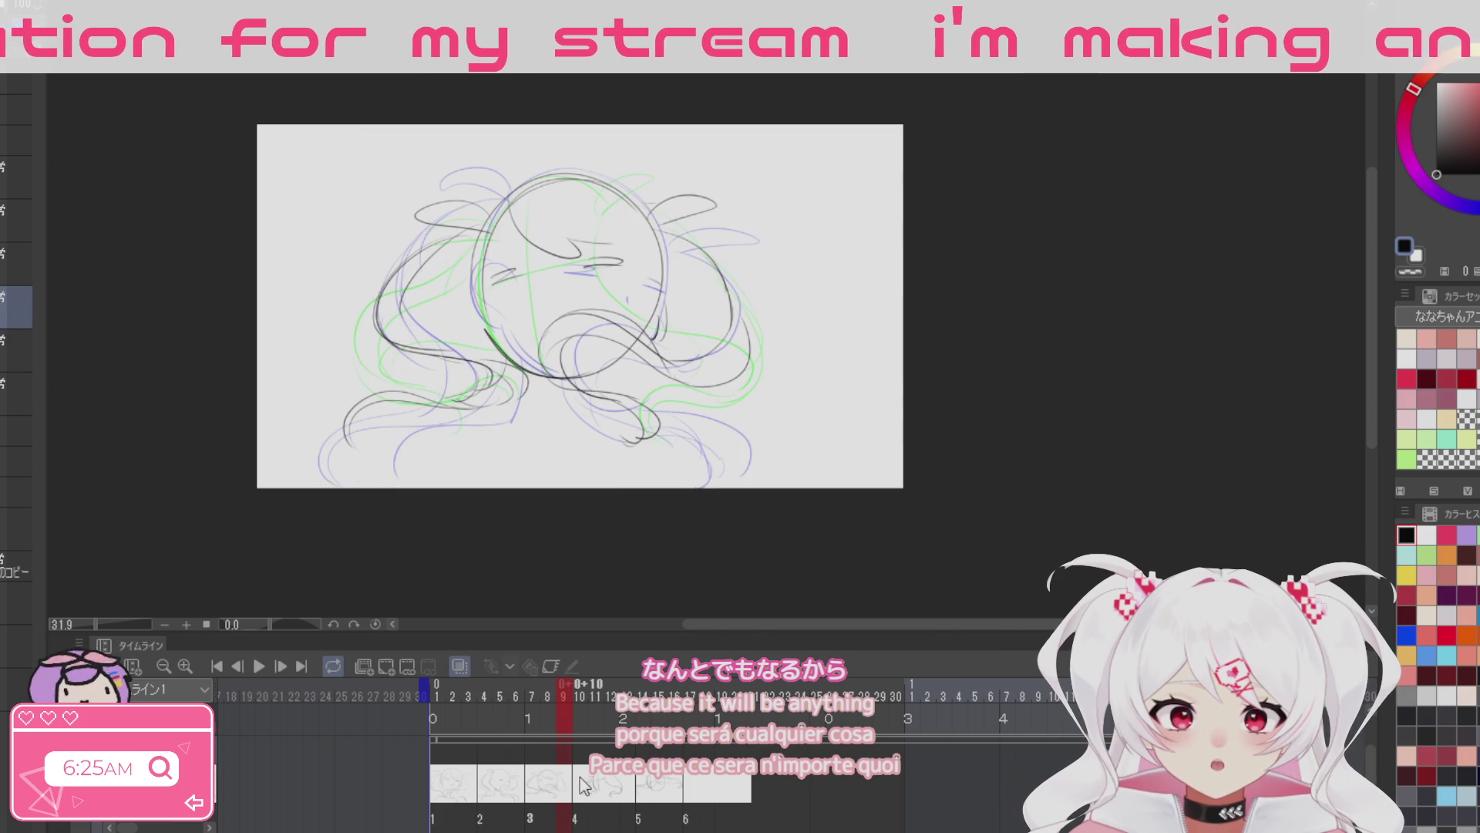
{"action": "left_click", "coordinate": [621, 794]}
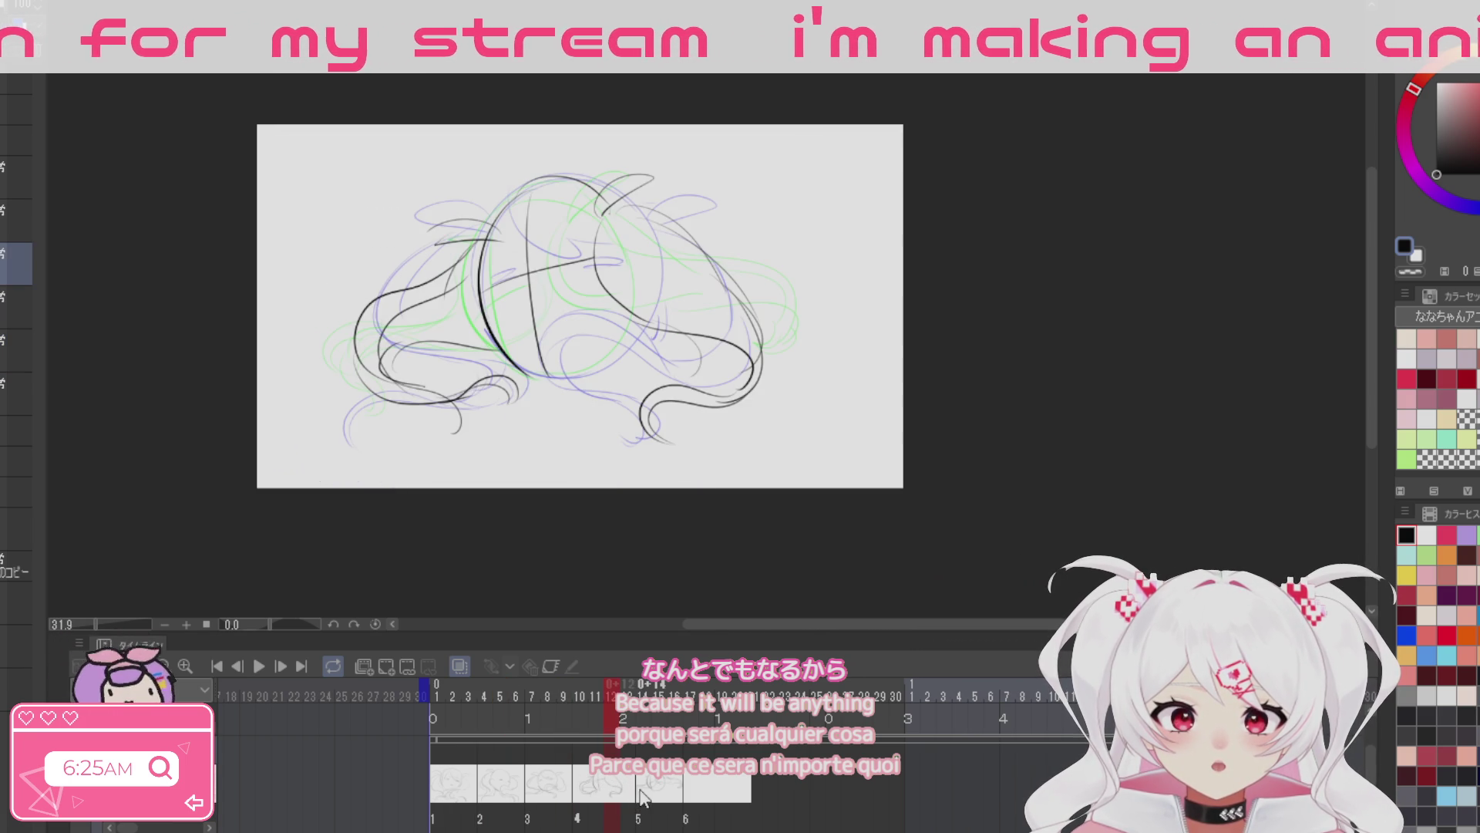
{"action": "left_click", "coordinate": [649, 790]}
{"action": "left_click", "coordinate": [689, 790]}
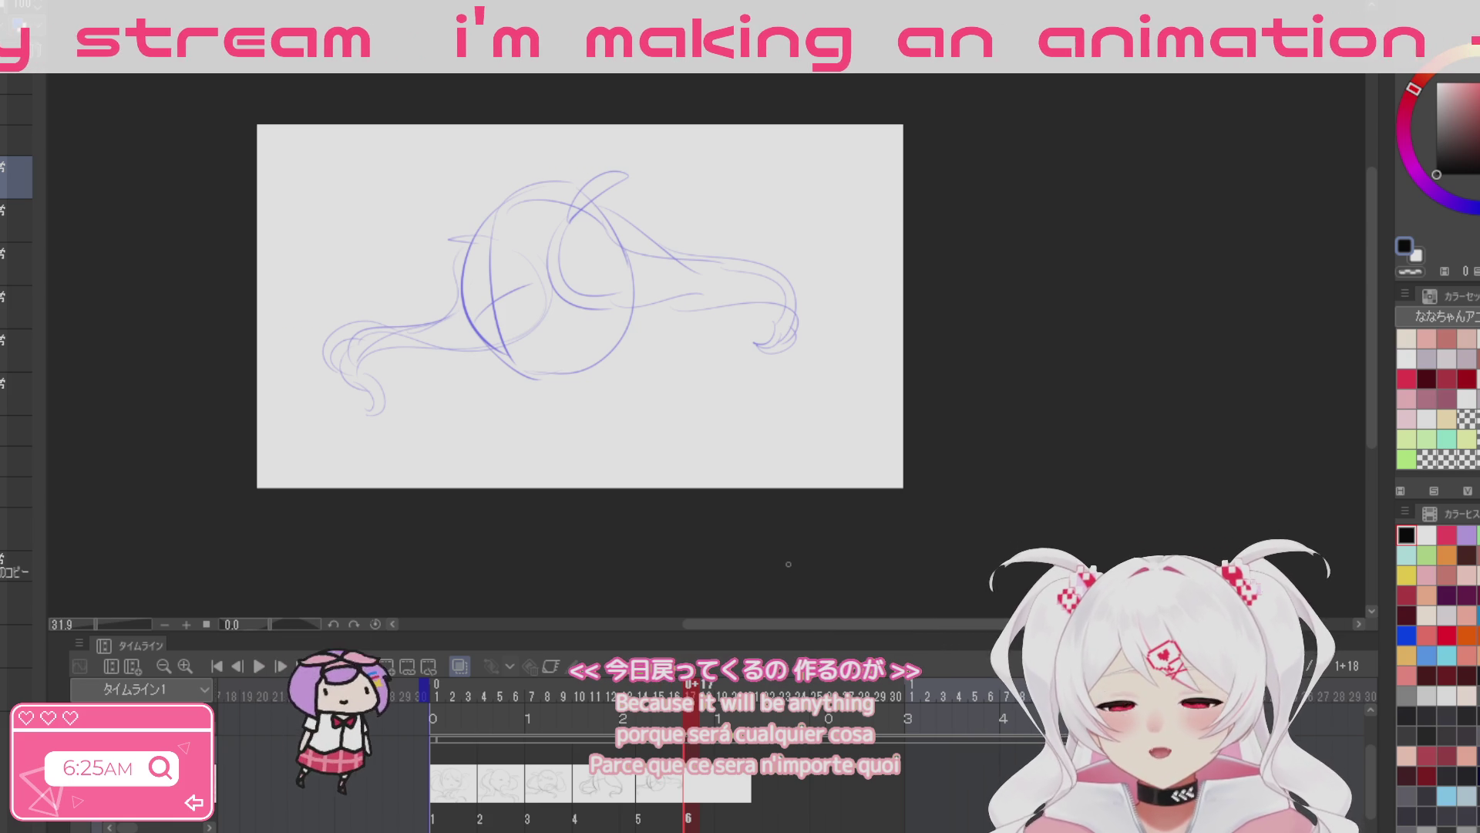
{"action": "left_click", "coordinate": [560, 784]}
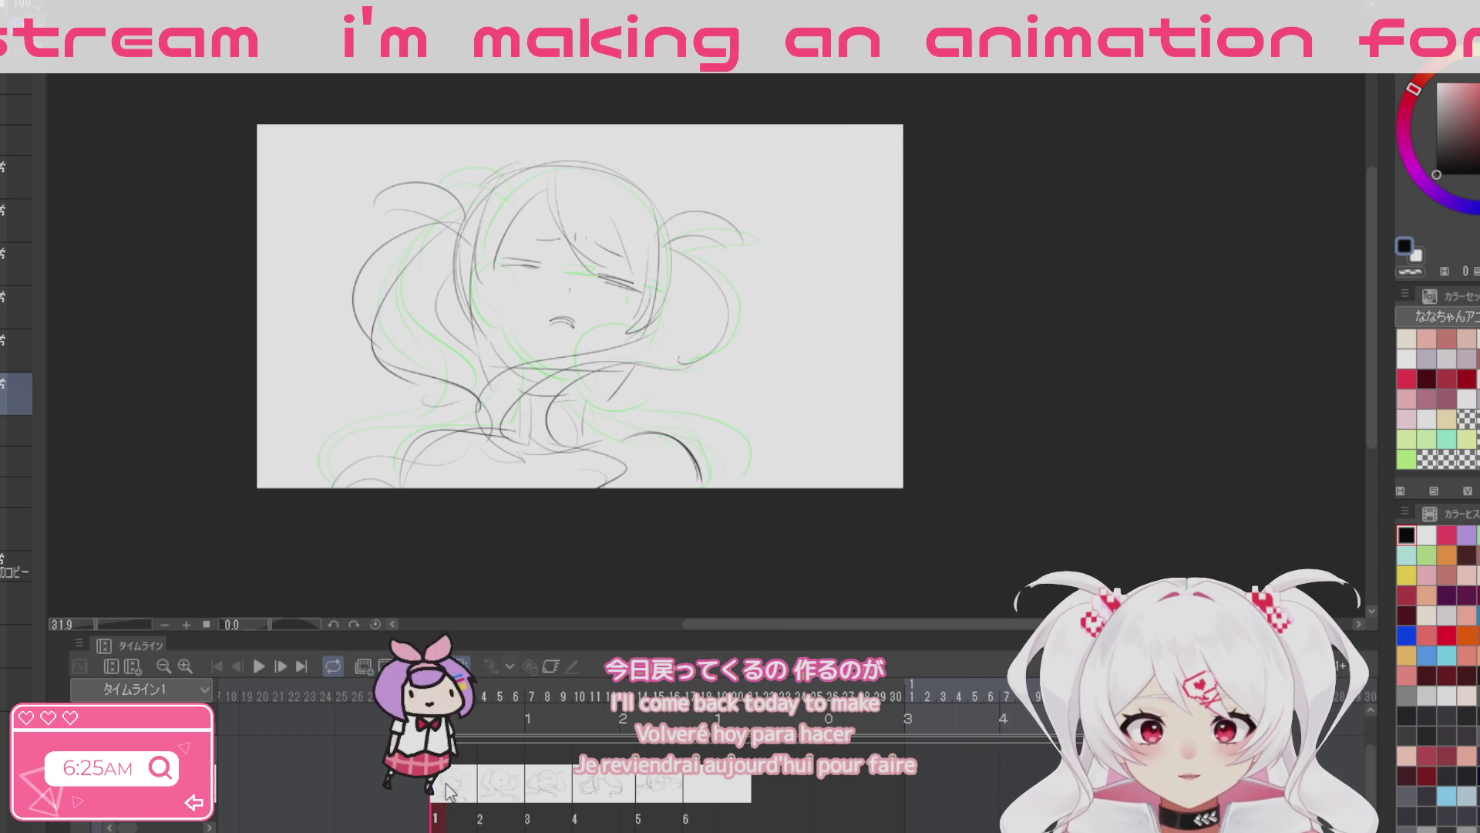
{"action": "key", "text": "ctrl+Right"}
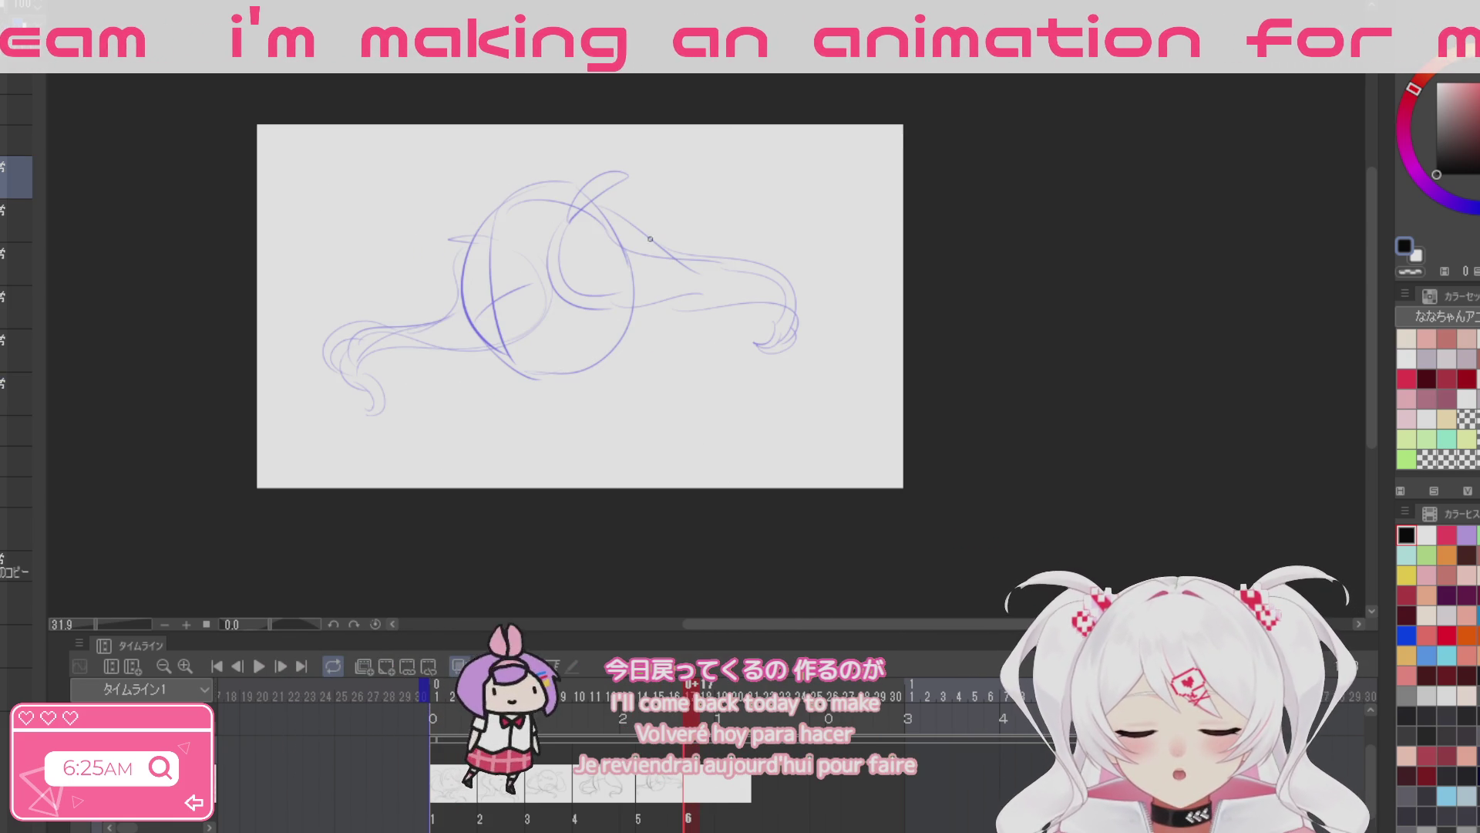
Step: Draw the head circle with inner guide arcs and a hair curve down the right side
{"action": "left_click_drag", "start_coordinate": [569, 196], "coordinate": [581, 203]}
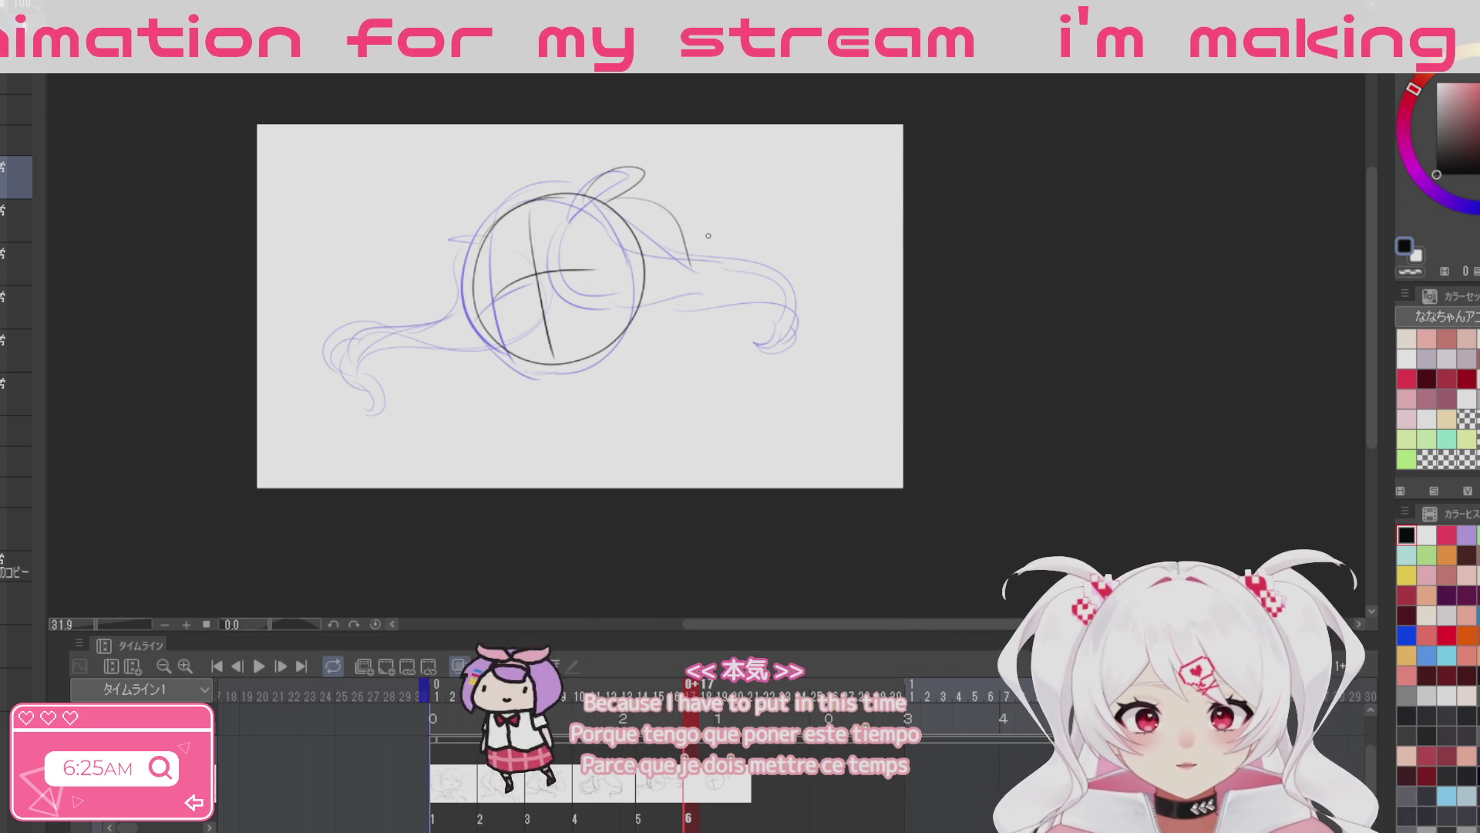
{"action": "key", "text": "ctrl+z"}
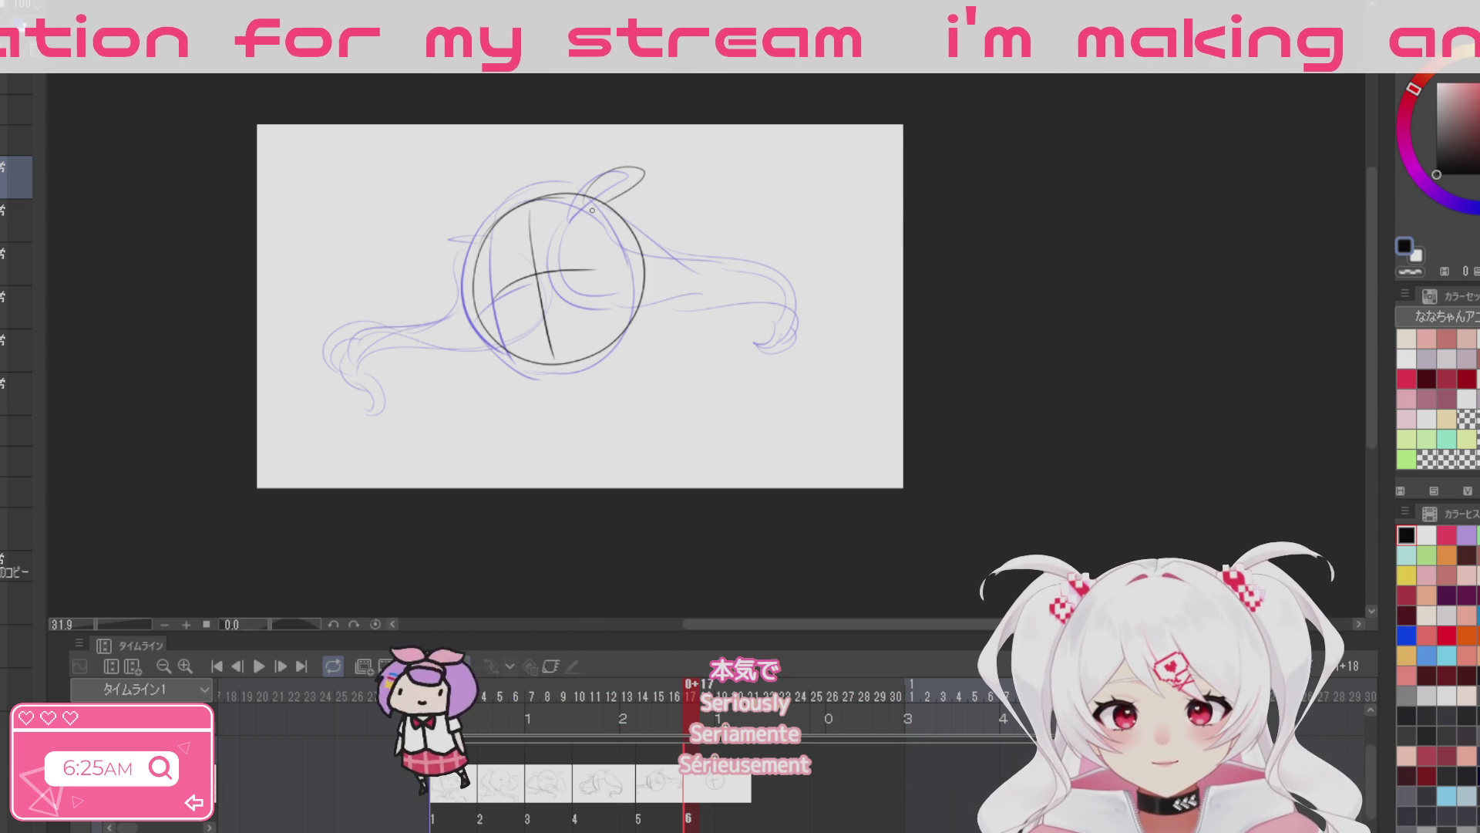
{"action": "mouse_move", "coordinate": [590, 202]}
{"action": "left_mouse_down"}
{"action": "mouse_move", "coordinate": [605, 328]}
{"action": "mouse_move", "coordinate": [658, 251]}
{"action": "mouse_move", "coordinate": [655, 306]}
{"action": "left_mouse_up"}
{"action": "mouse_move", "coordinate": [570, 287]}
{"action": "left_mouse_down"}
{"action": "mouse_move", "coordinate": [623, 346]}
{"action": "mouse_move", "coordinate": [689, 333]}
{"action": "left_mouse_up"}
{"action": "mouse_move", "coordinate": [657, 235]}
{"action": "left_mouse_down"}
{"action": "mouse_move", "coordinate": [668, 310]}
{"action": "mouse_move", "coordinate": [763, 354]}
{"action": "mouse_move", "coordinate": [759, 324]}
{"action": "left_mouse_up"}
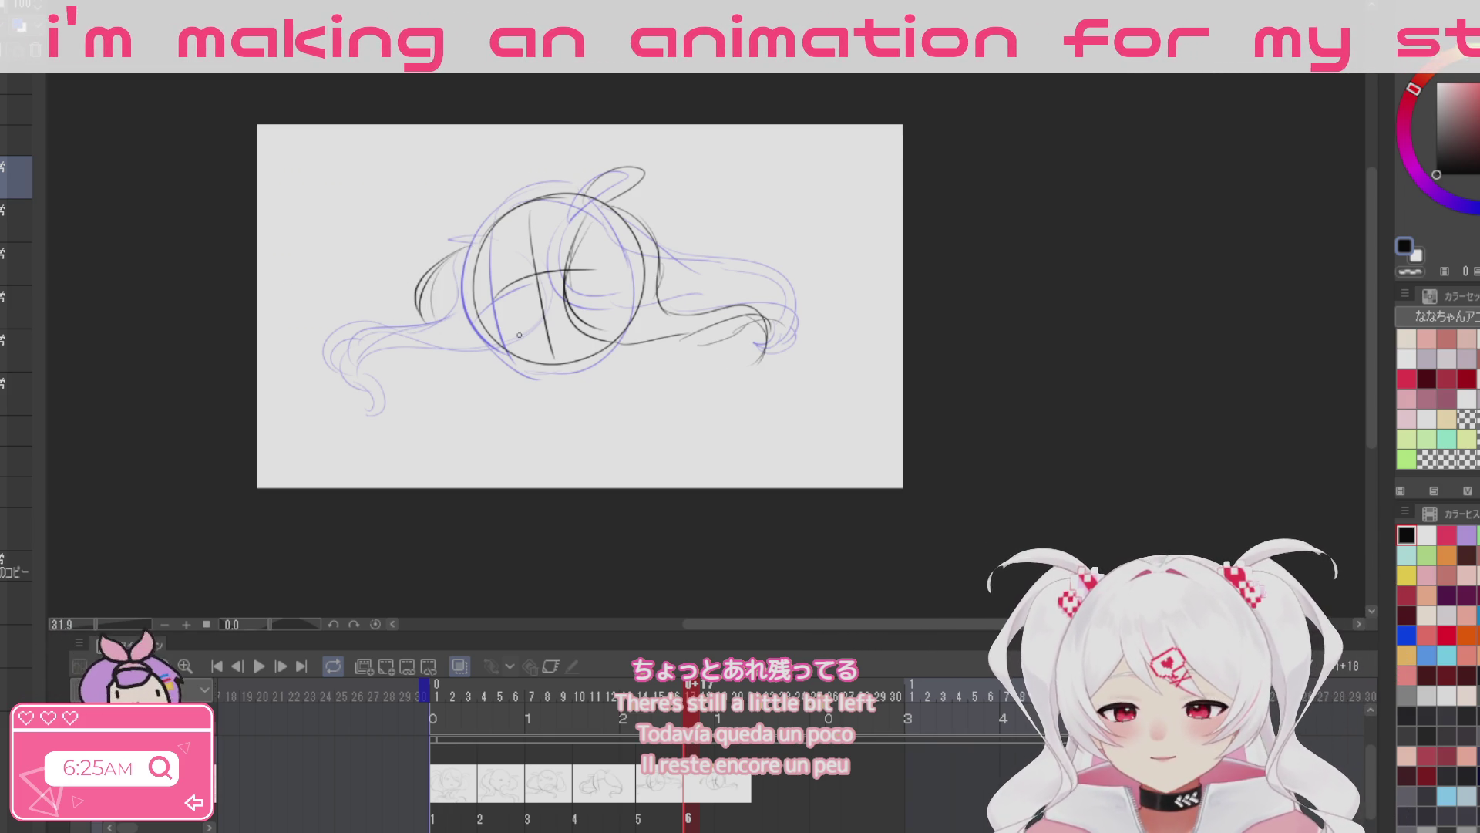
Step: Sketch hair strokes to the left and lower left of the head
{"action": "left_click_drag", "start_coordinate": [417, 266], "coordinate": [466, 239]}
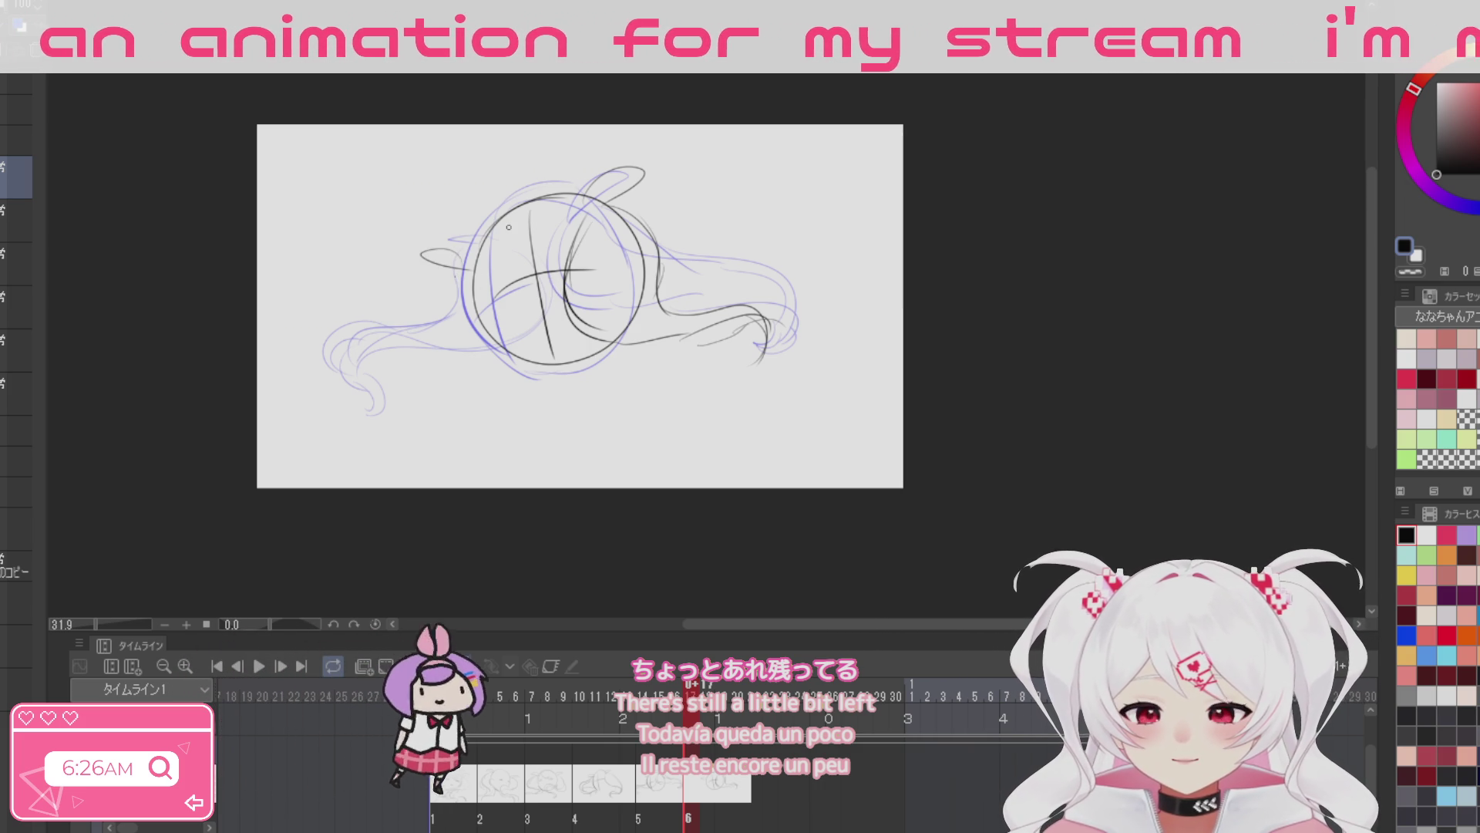
{"action": "left_click_drag", "start_coordinate": [439, 375], "coordinate": [507, 349]}
{"action": "mouse_move", "coordinate": [537, 251]}
{"action": "left_mouse_down"}
{"action": "mouse_move", "coordinate": [490, 323]}
{"action": "mouse_move", "coordinate": [538, 356]}
{"action": "left_mouse_up"}
{"action": "left_click_drag", "start_coordinate": [452, 282], "coordinate": [457, 324]}
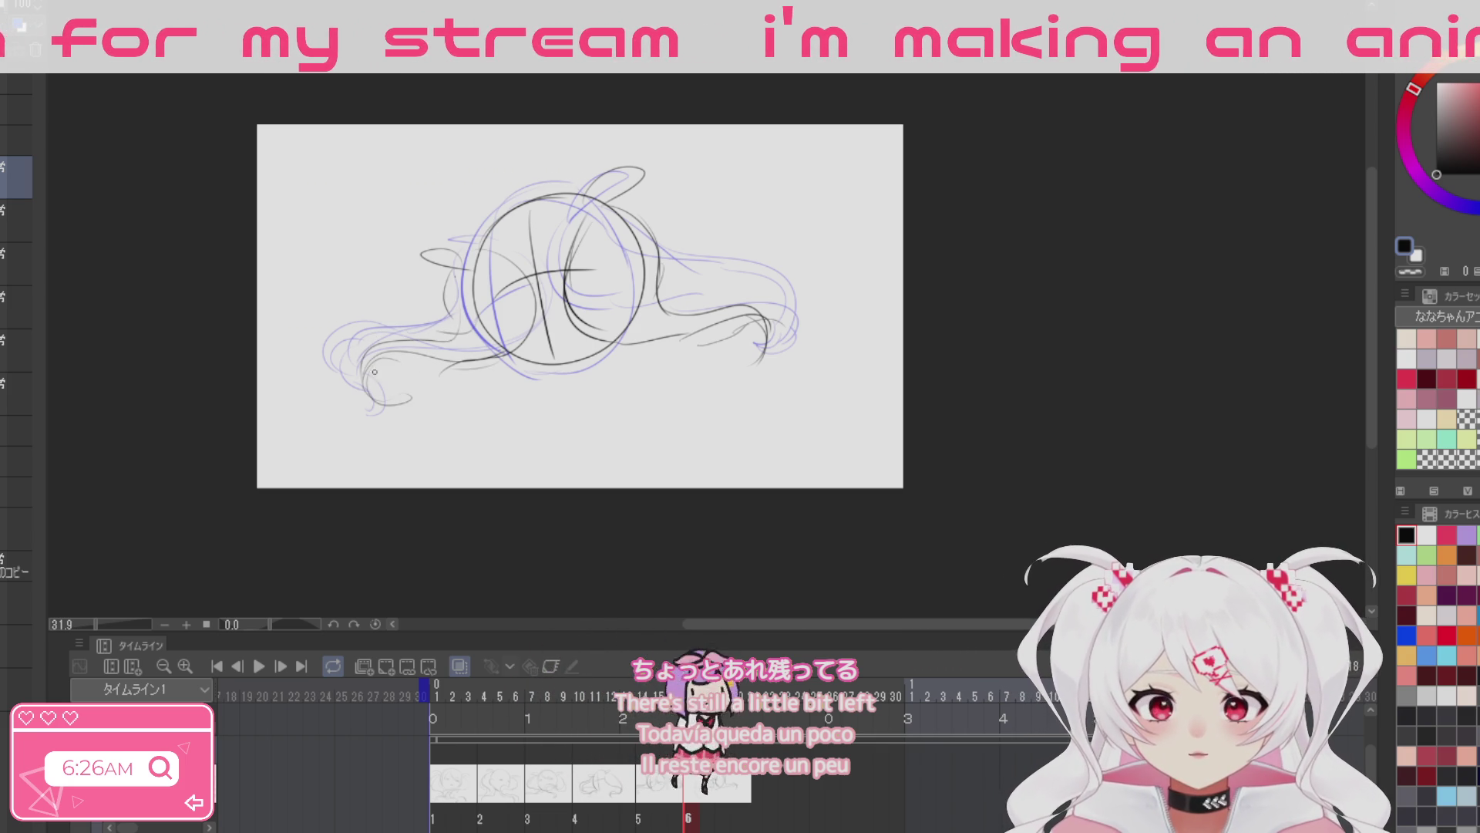
{"action": "left_click_drag", "start_coordinate": [377, 357], "coordinate": [411, 390]}
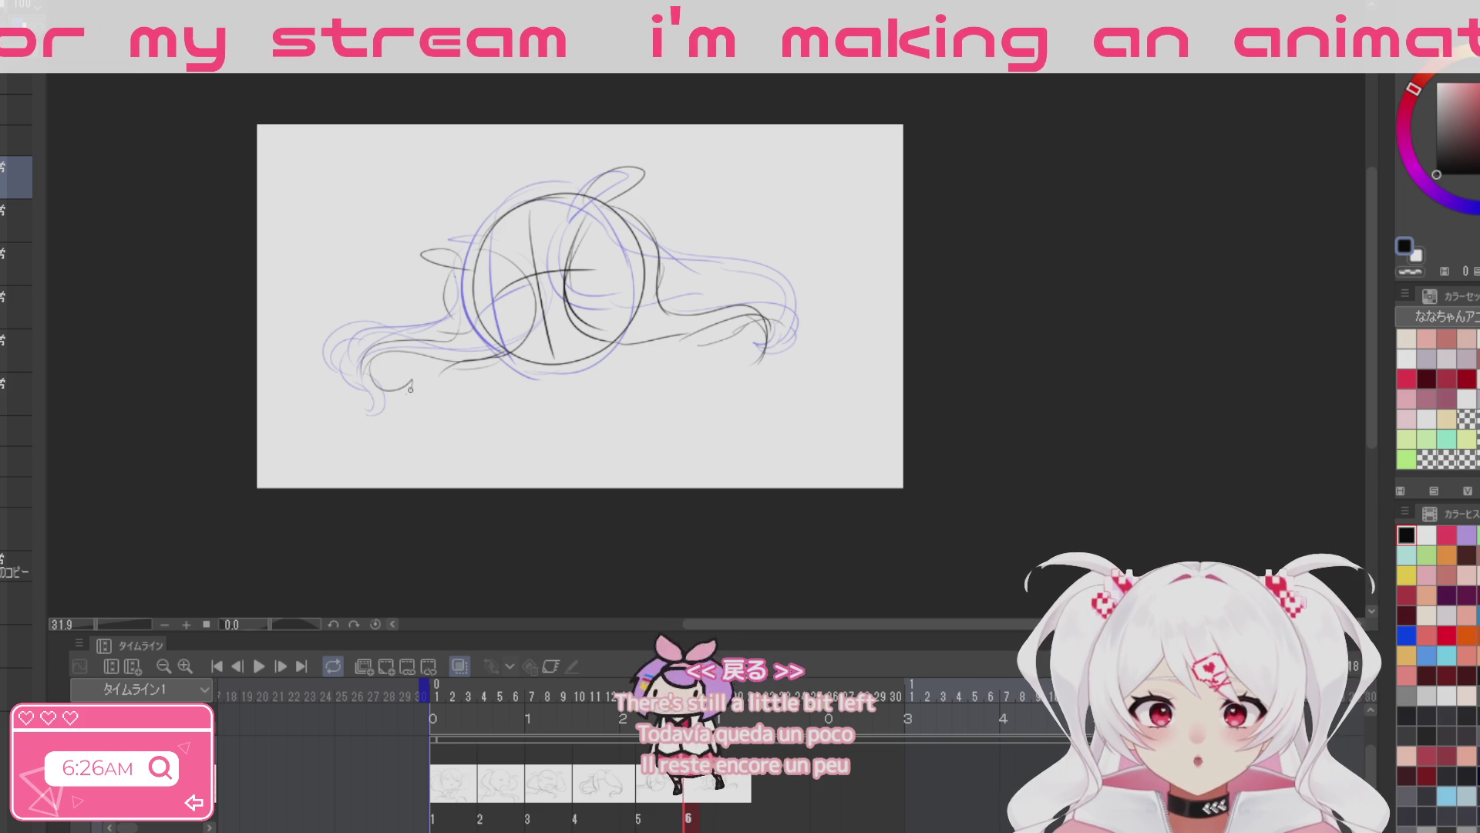
{"action": "key", "text": "e"}
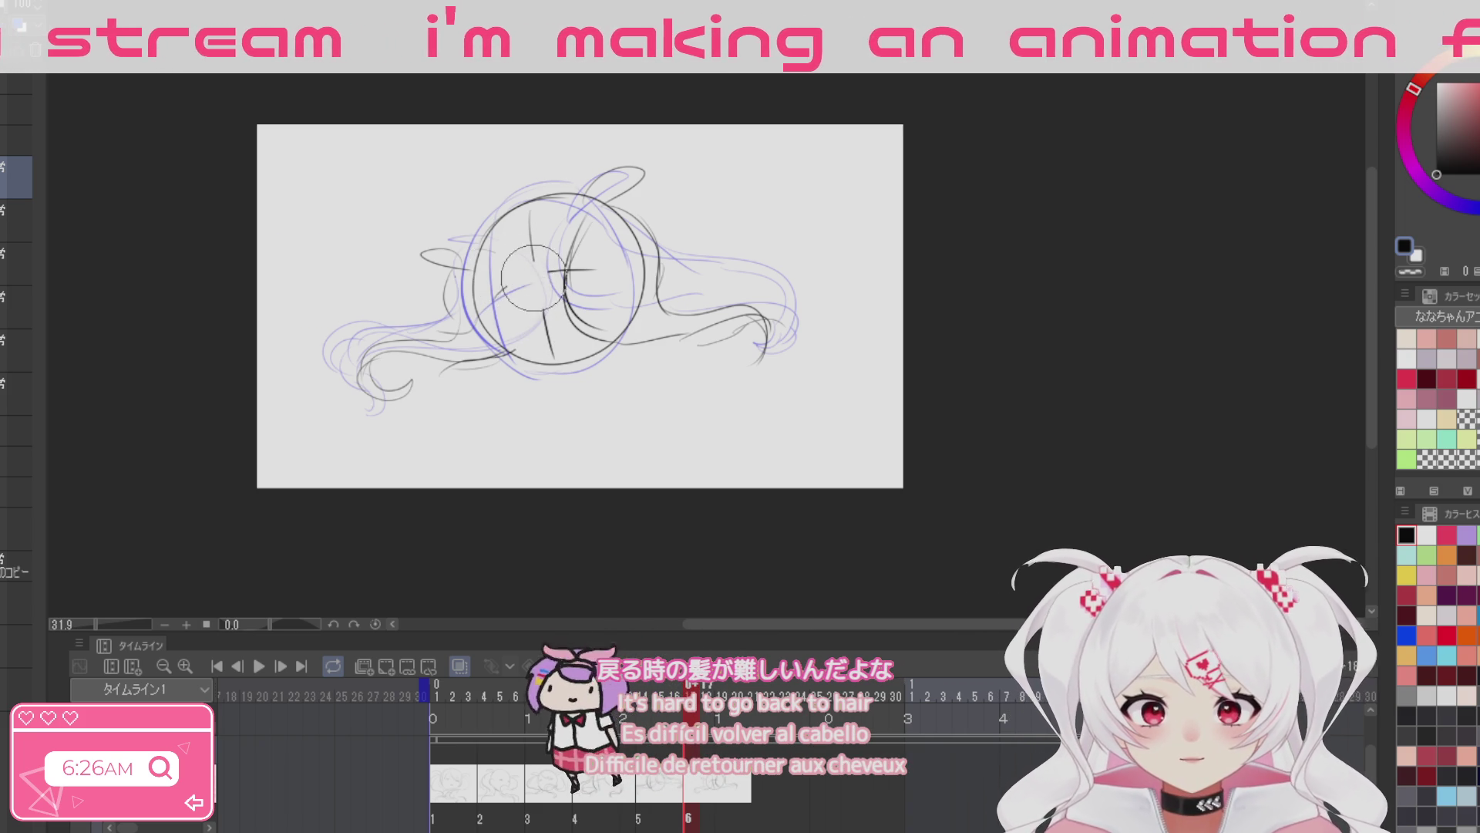
Step: Review earlier frames on the timeline, then add a new blank cel 7 after cel 6
{"action": "left_click", "coordinate": [655, 796]}
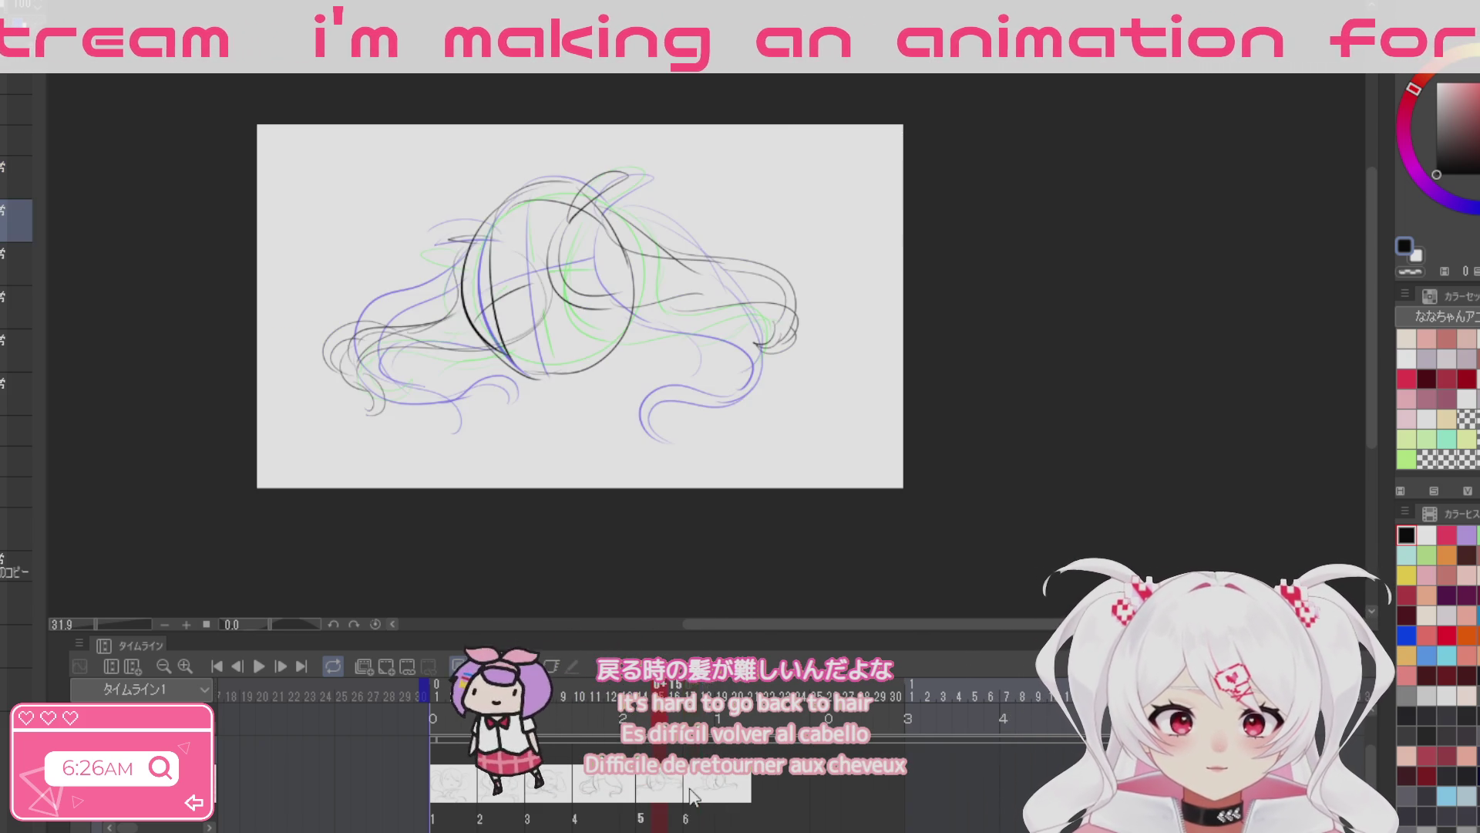
{"action": "left_click", "coordinate": [703, 795]}
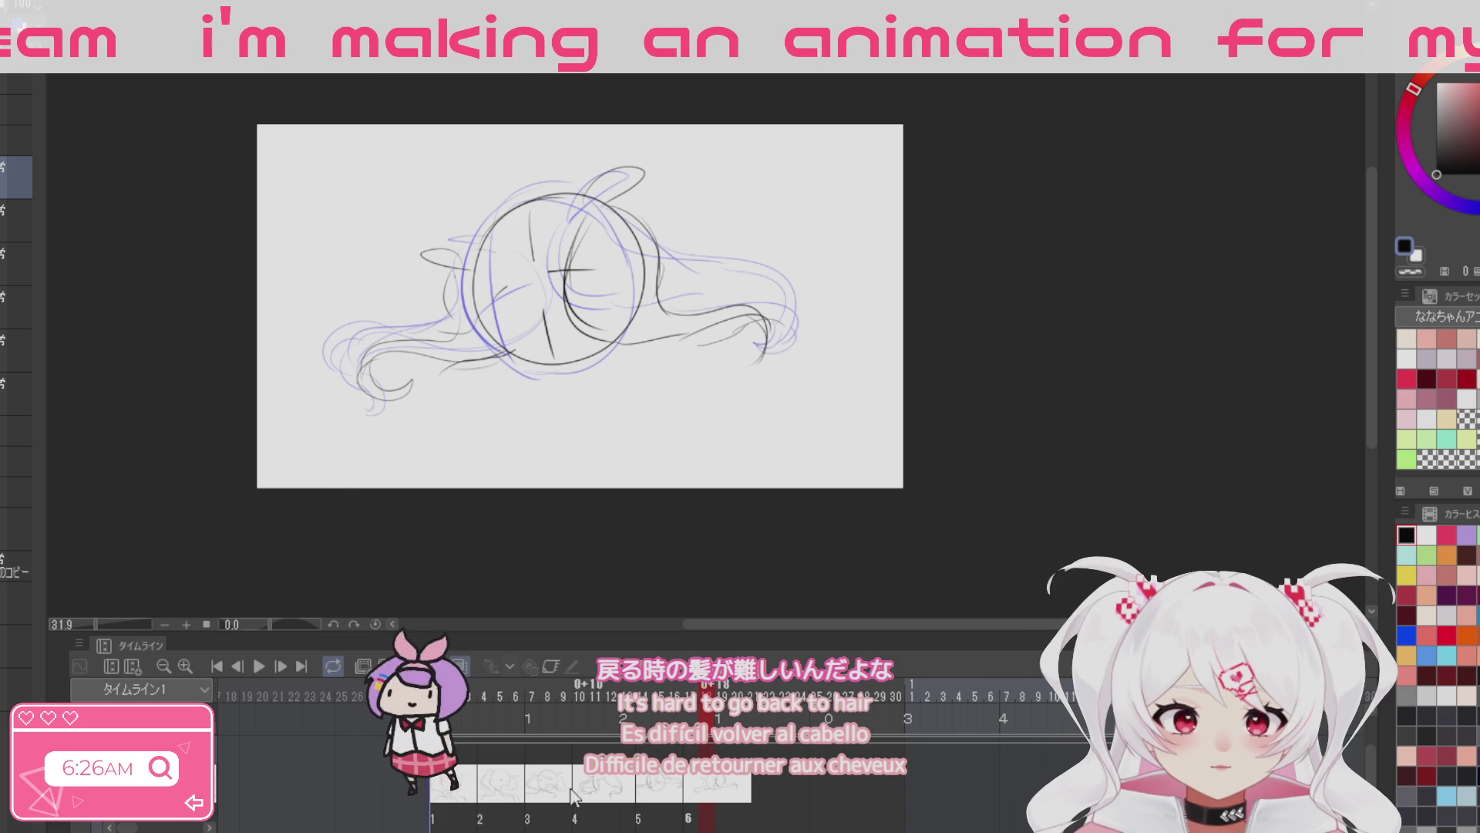
{"action": "left_click", "coordinate": [440, 799]}
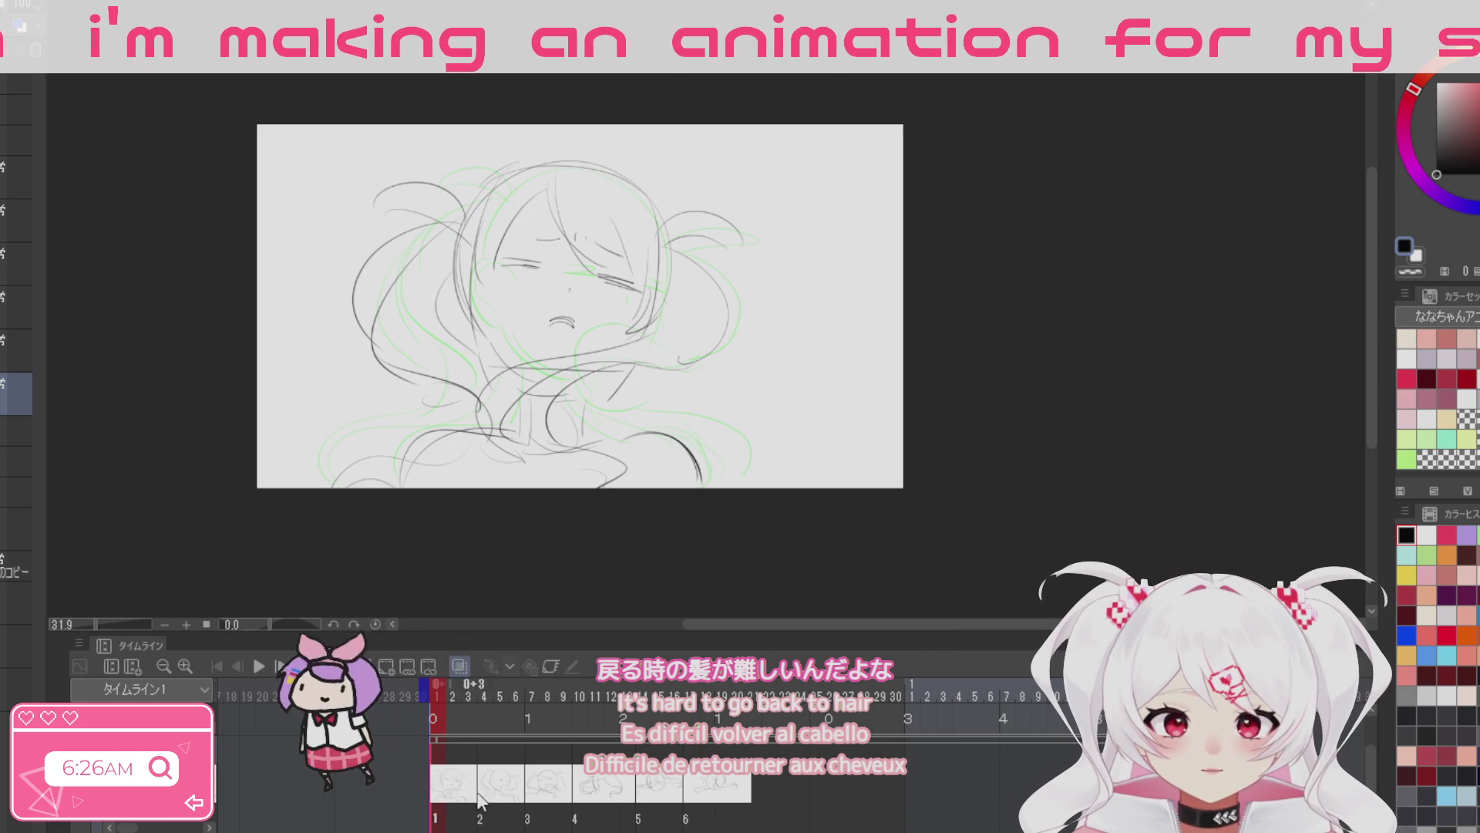
{"action": "left_click", "coordinate": [754, 777]}
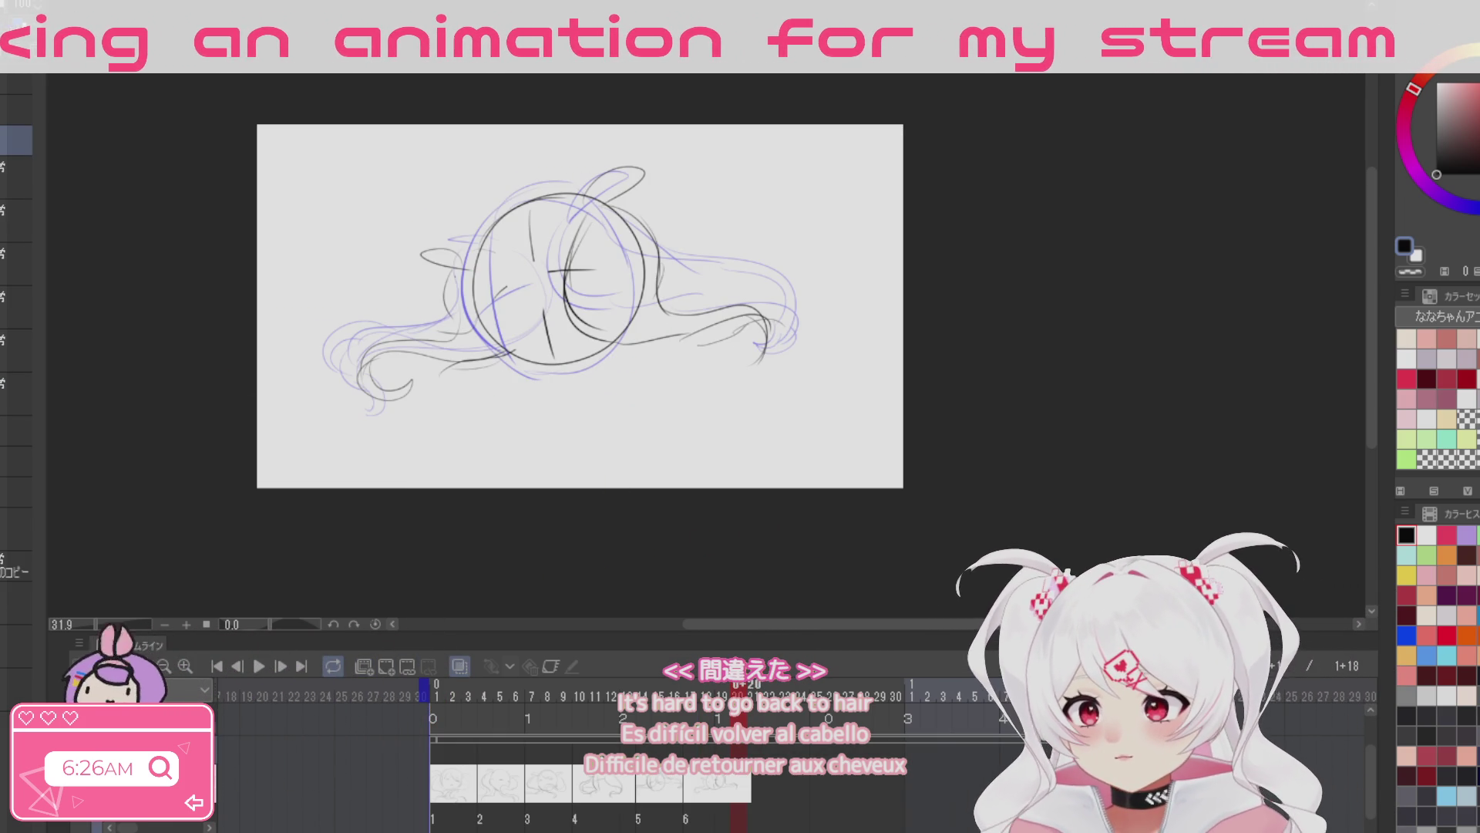
{"action": "key", "text": "ctrl+shift+alt+n"}
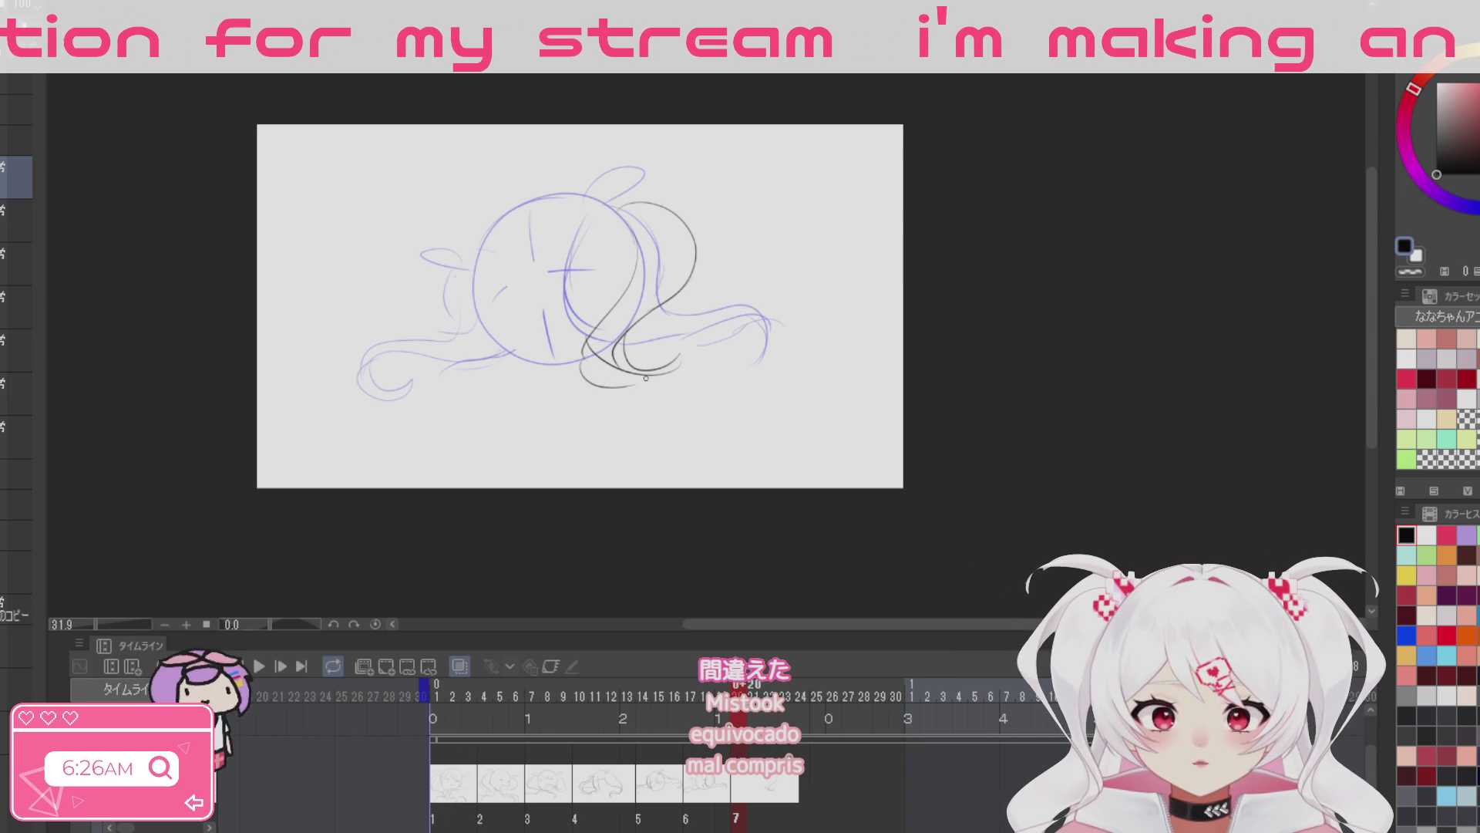
Step: Sketch the head circle with cross guide lines and an ear-like loop on cel 7
{"action": "left_click_drag", "start_coordinate": [715, 402], "coordinate": [690, 407]}
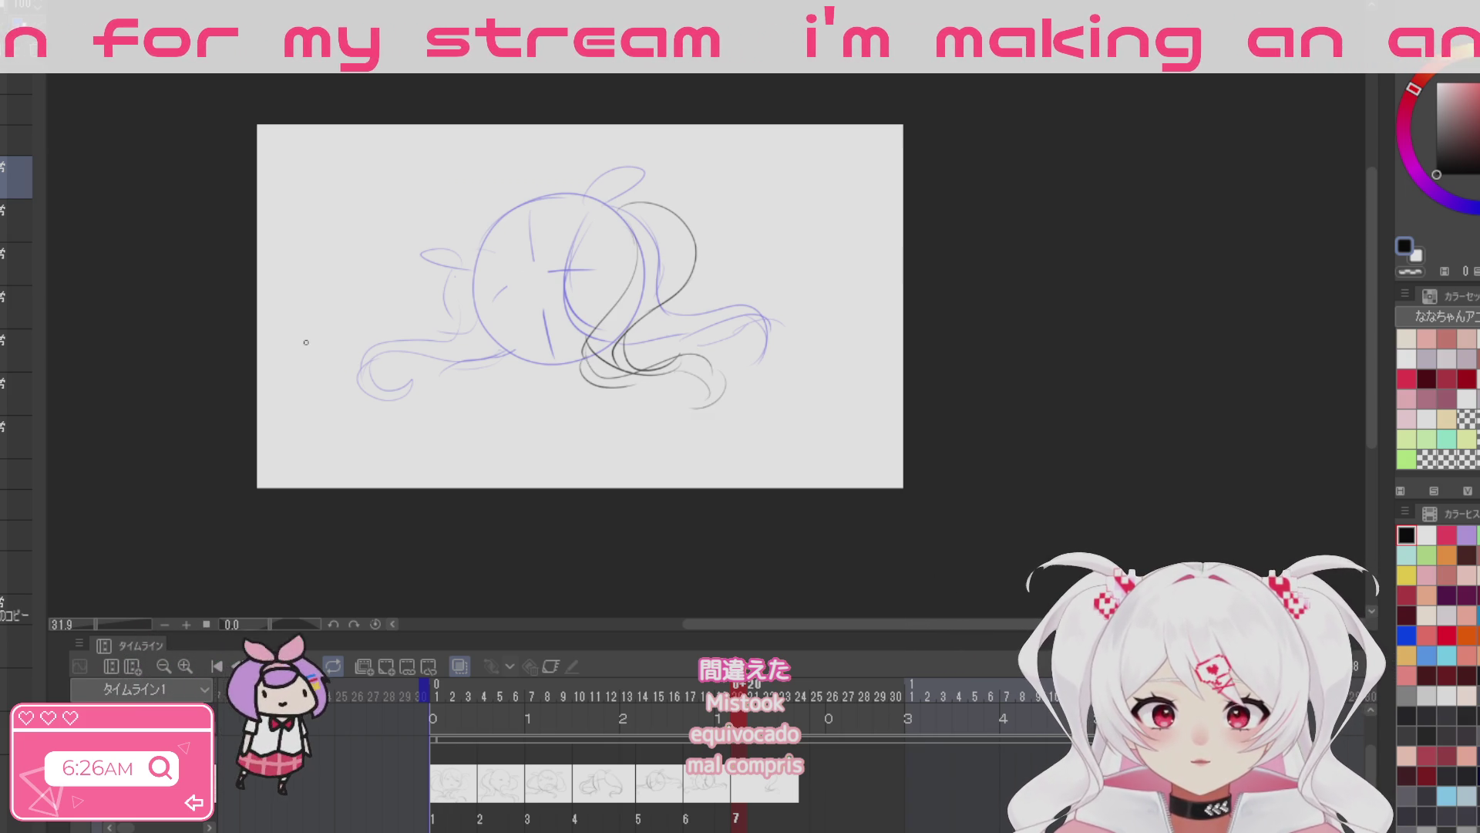
{"action": "mouse_move", "coordinate": [548, 213]}
{"action": "left_mouse_down"}
{"action": "mouse_move", "coordinate": [550, 312]}
{"action": "mouse_move", "coordinate": [570, 360]}
{"action": "left_mouse_up"}
{"action": "left_click_drag", "start_coordinate": [501, 290], "coordinate": [634, 266]}
{"action": "left_click_drag", "start_coordinate": [625, 199], "coordinate": [490, 302]}
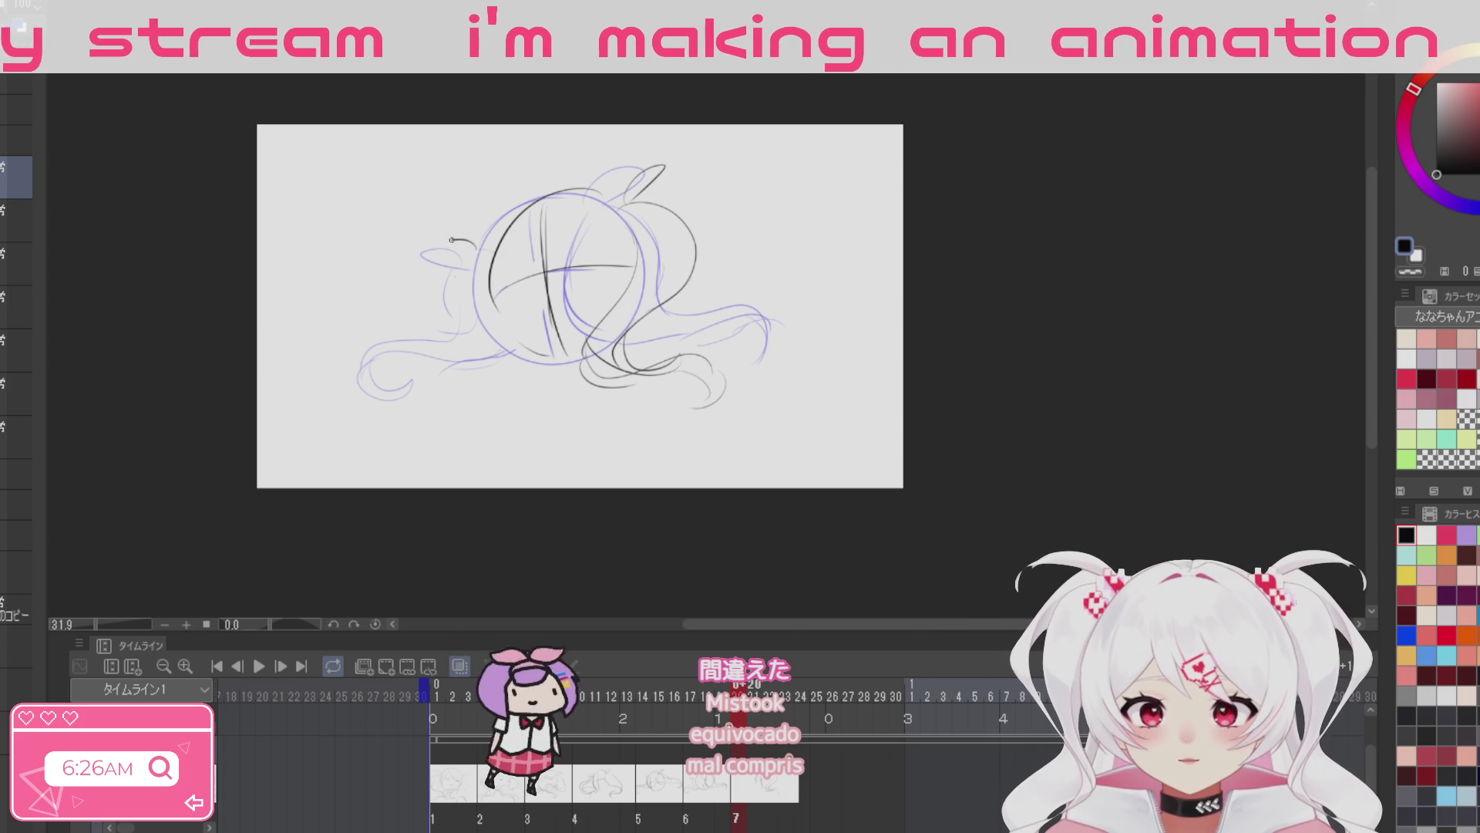
{"action": "left_click_drag", "start_coordinate": [493, 223], "coordinate": [495, 245]}
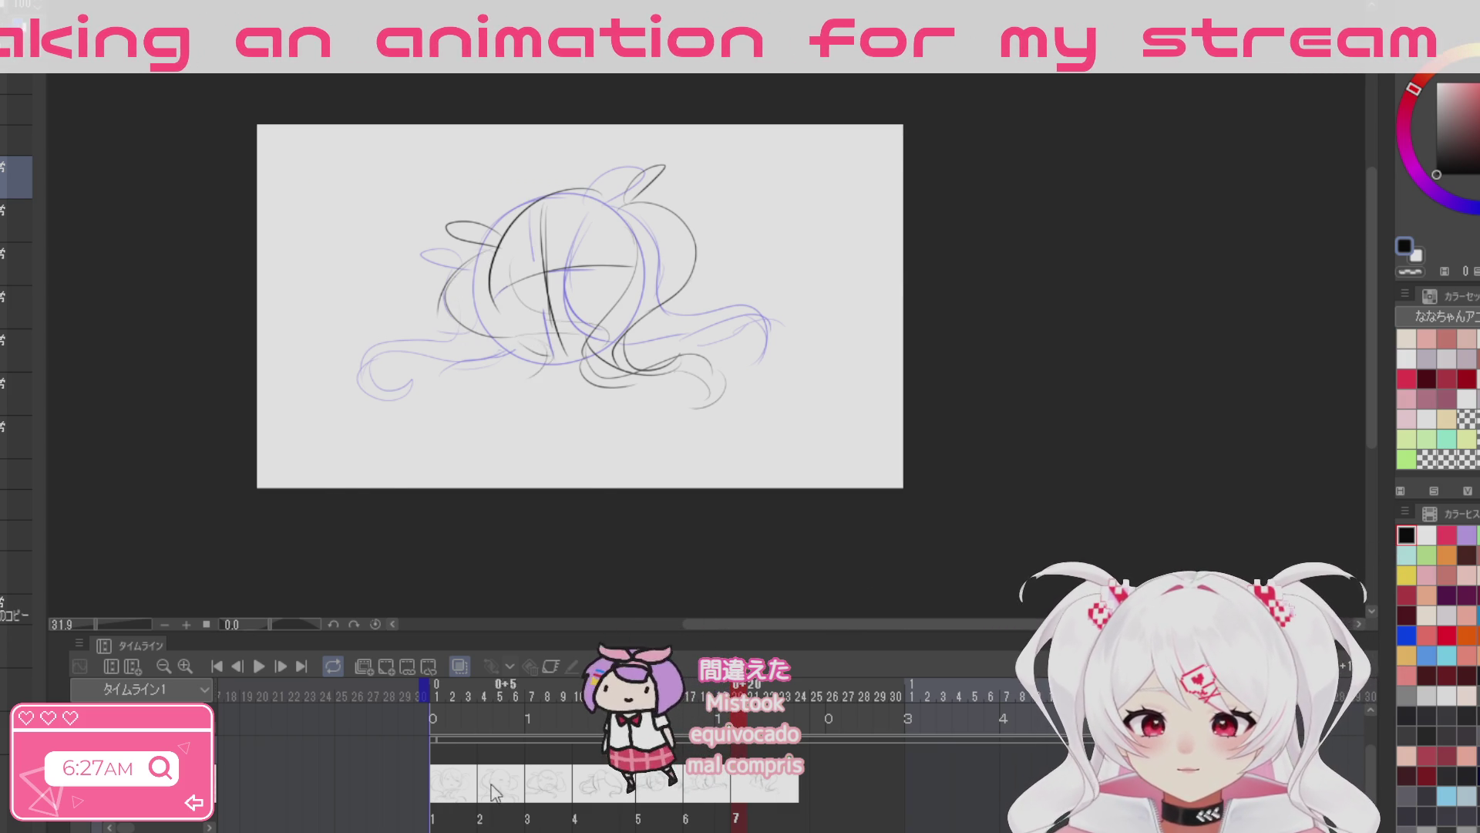
Step: Check the second drawing, then add hair strands at the head's lower left on cel 7
{"action": "left_click", "coordinate": [448, 796]}
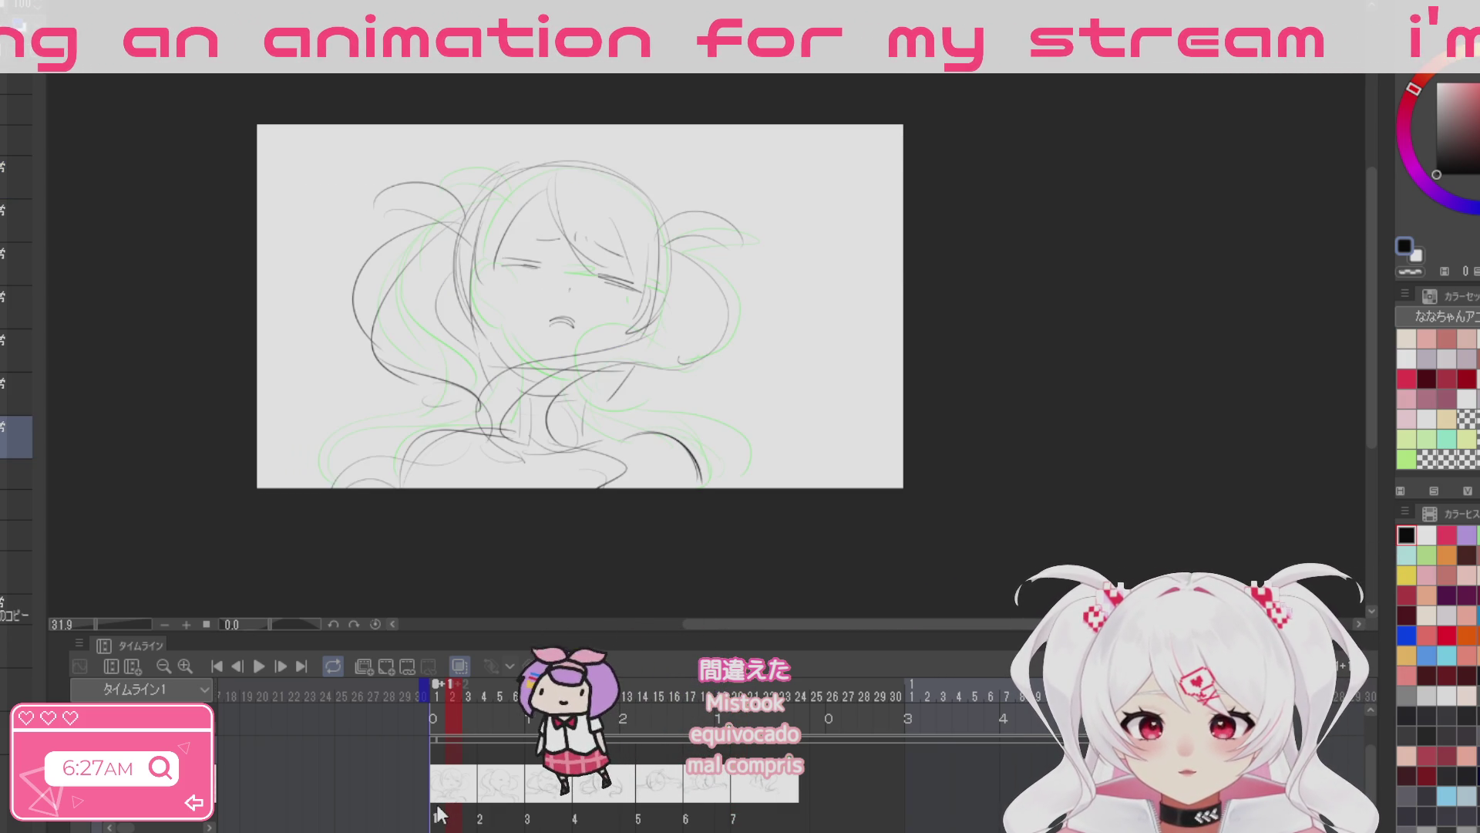
{"action": "left_click", "coordinate": [780, 794]}
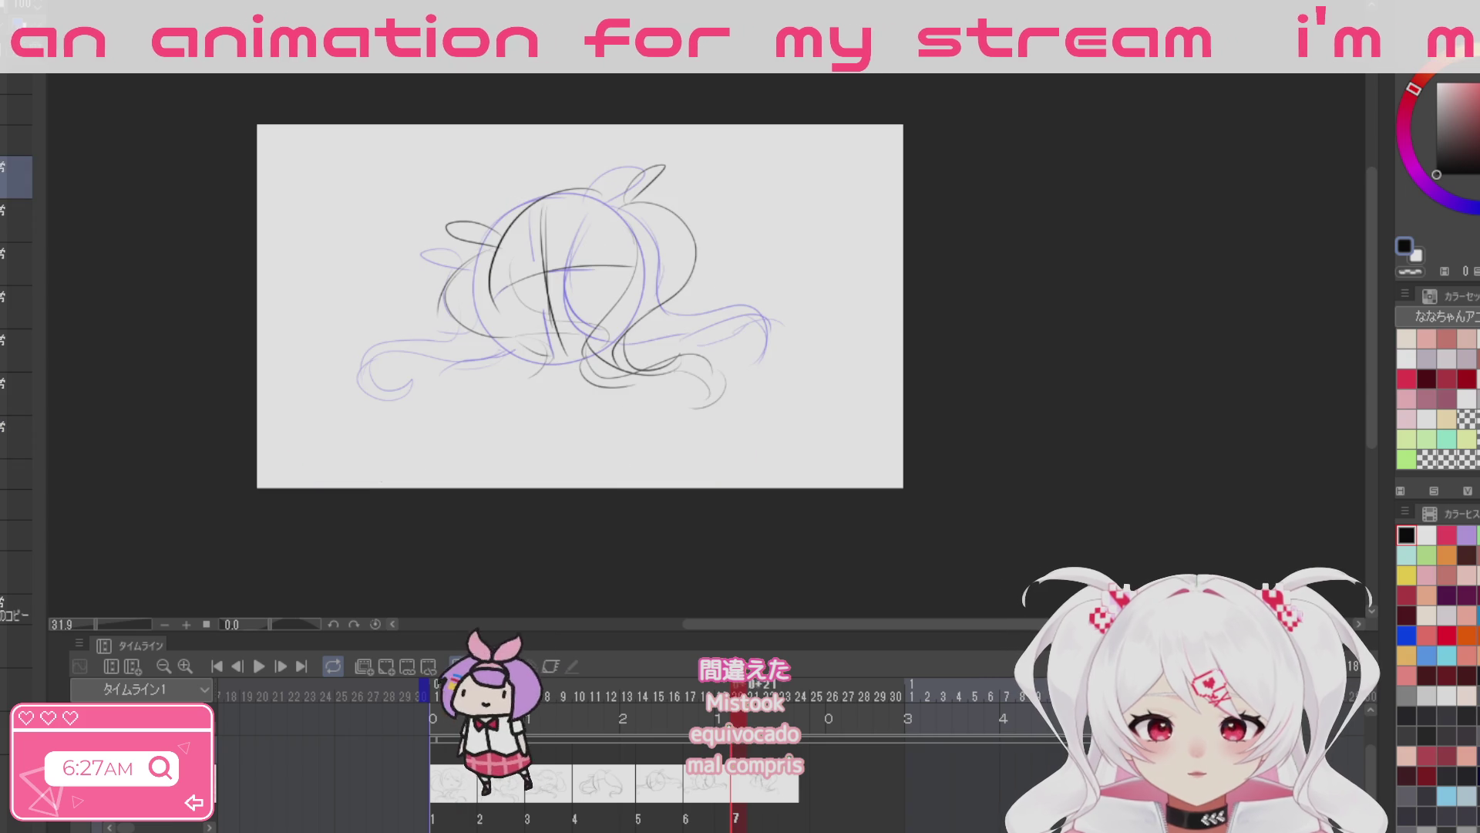
{"action": "left_click_drag", "start_coordinate": [436, 316], "coordinate": [516, 345]}
{"action": "mouse_move", "coordinate": [493, 272]}
{"action": "left_mouse_down"}
{"action": "mouse_move", "coordinate": [523, 341]}
{"action": "mouse_move", "coordinate": [552, 353]}
{"action": "mouse_move", "coordinate": [525, 381]}
{"action": "mouse_move", "coordinate": [456, 397]}
{"action": "left_mouse_up"}
{"action": "key", "text": "ctrl+z"}
{"action": "mouse_move", "coordinate": [518, 343]}
{"action": "left_mouse_down"}
{"action": "mouse_move", "coordinate": [551, 358]}
{"action": "mouse_move", "coordinate": [527, 342]}
{"action": "left_mouse_up"}
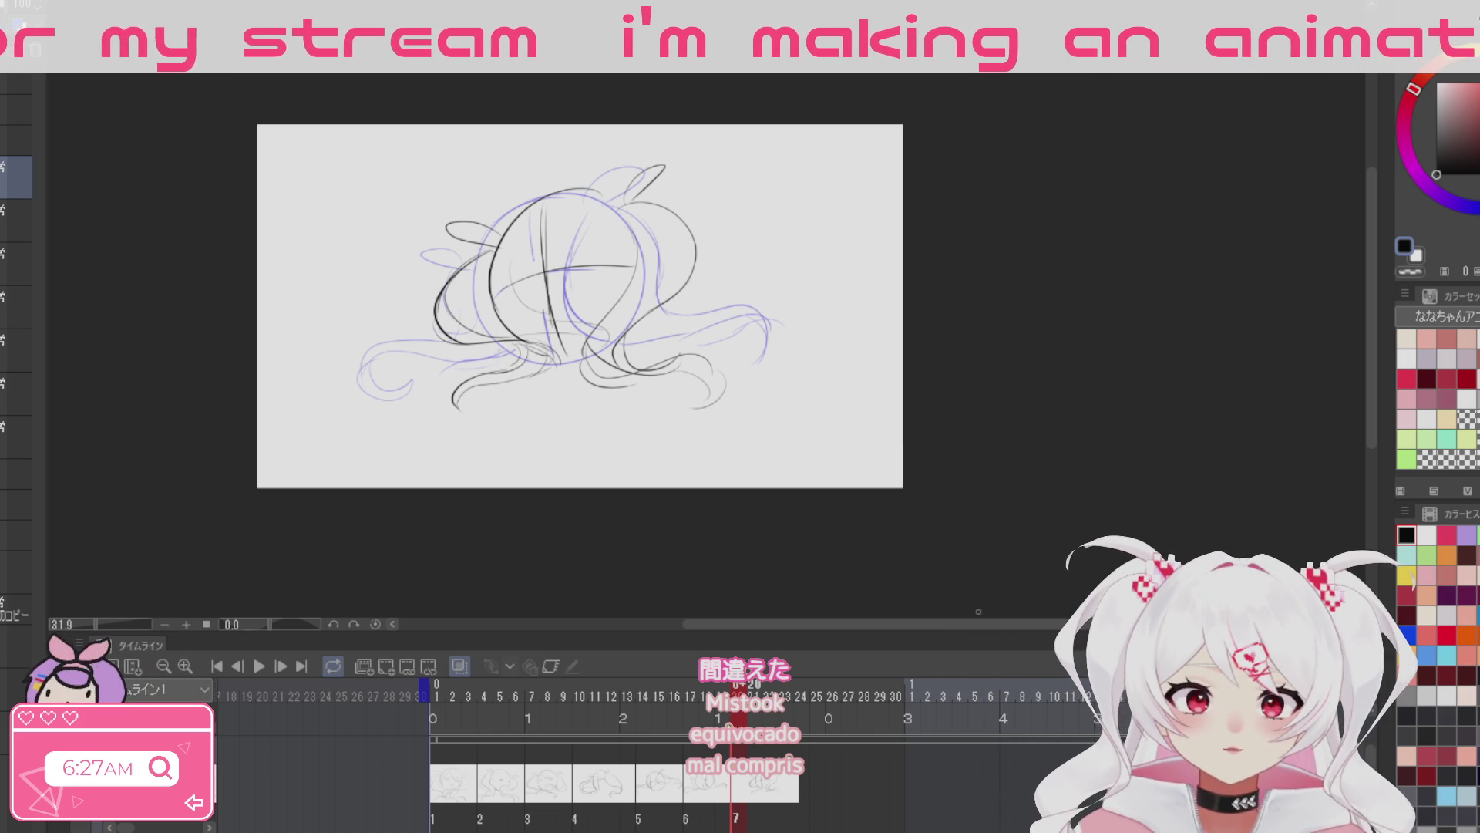
Step: Preview the earlier cels, cel 4 and cel 7 to check the sequence
{"action": "left_click", "coordinate": [501, 780]}
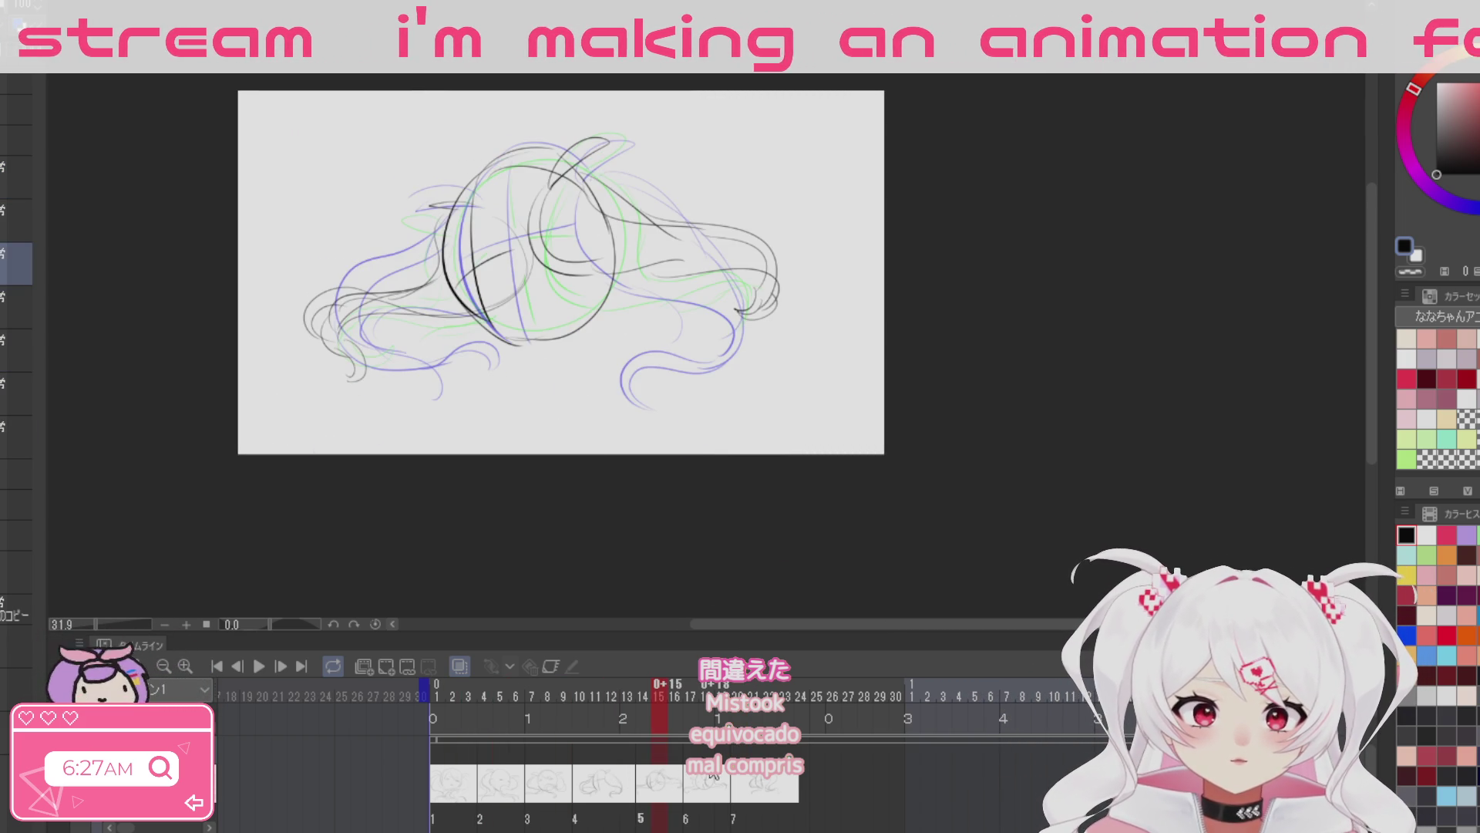
{"action": "left_click", "coordinate": [580, 797]}
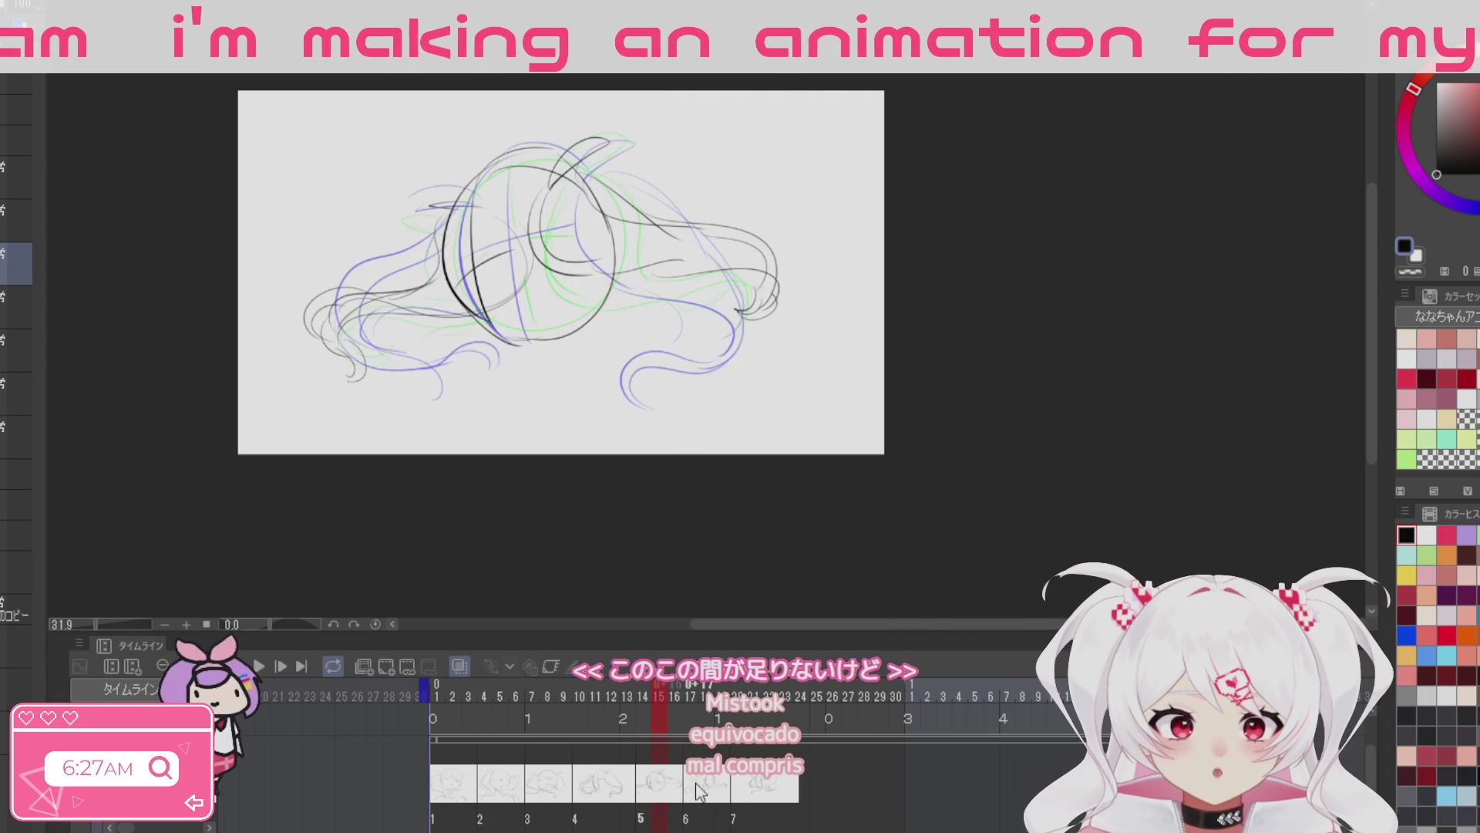
{"action": "left_click", "coordinate": [738, 782]}
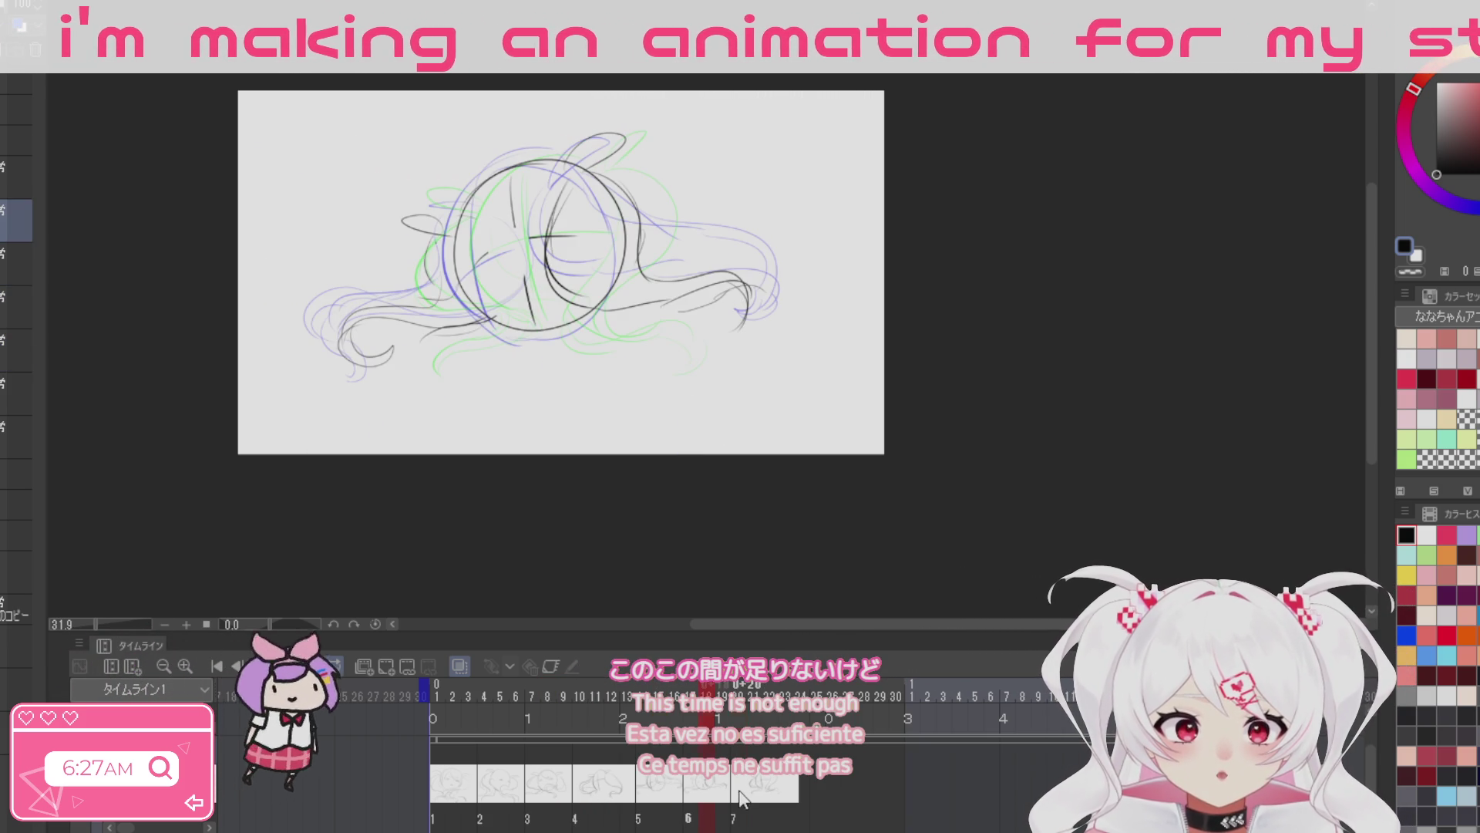
{"action": "left_click", "coordinate": [467, 799]}
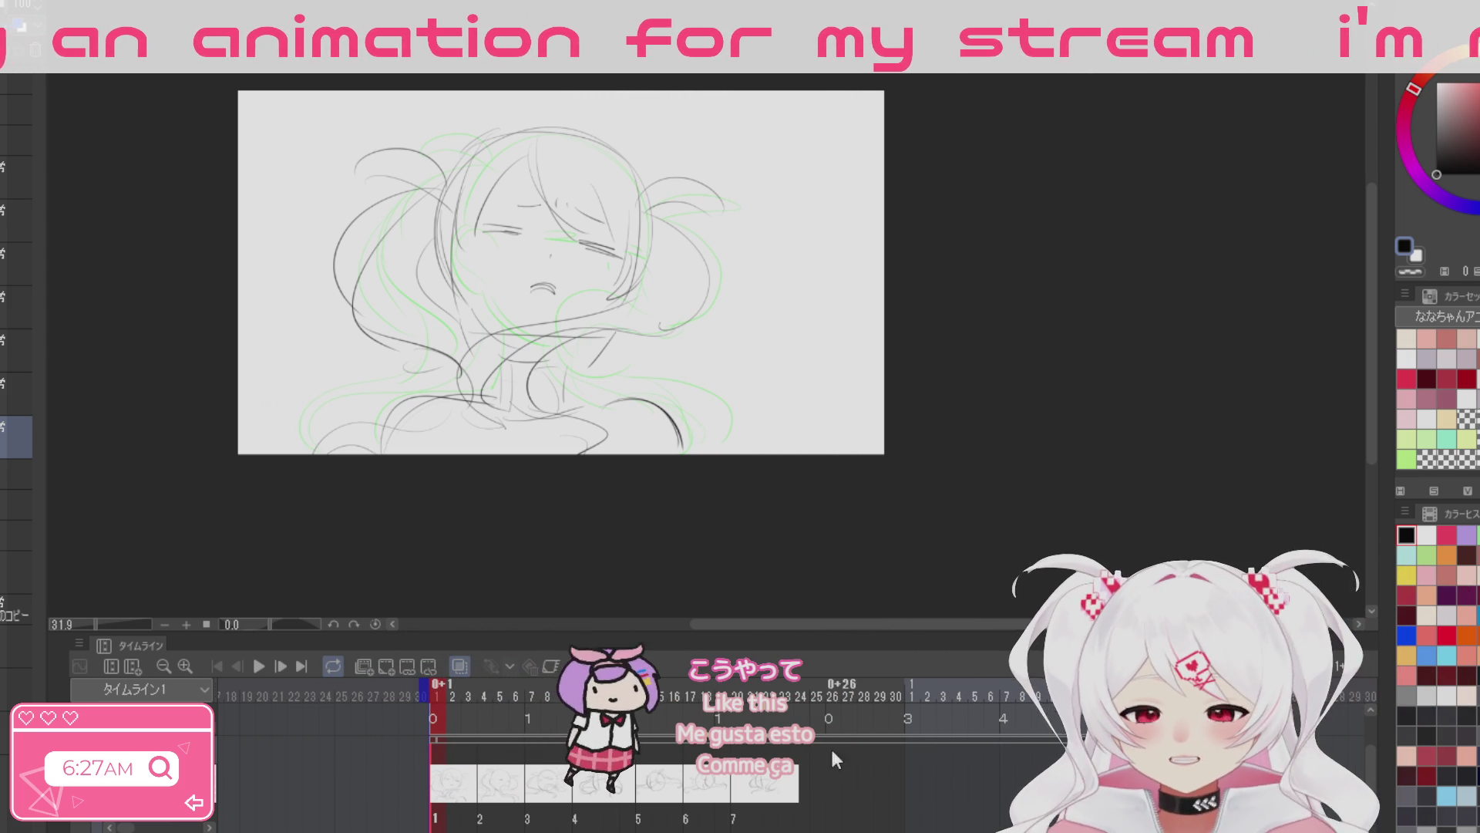
{"action": "left_click", "coordinate": [833, 782]}
{"action": "key", "text": "Home"}
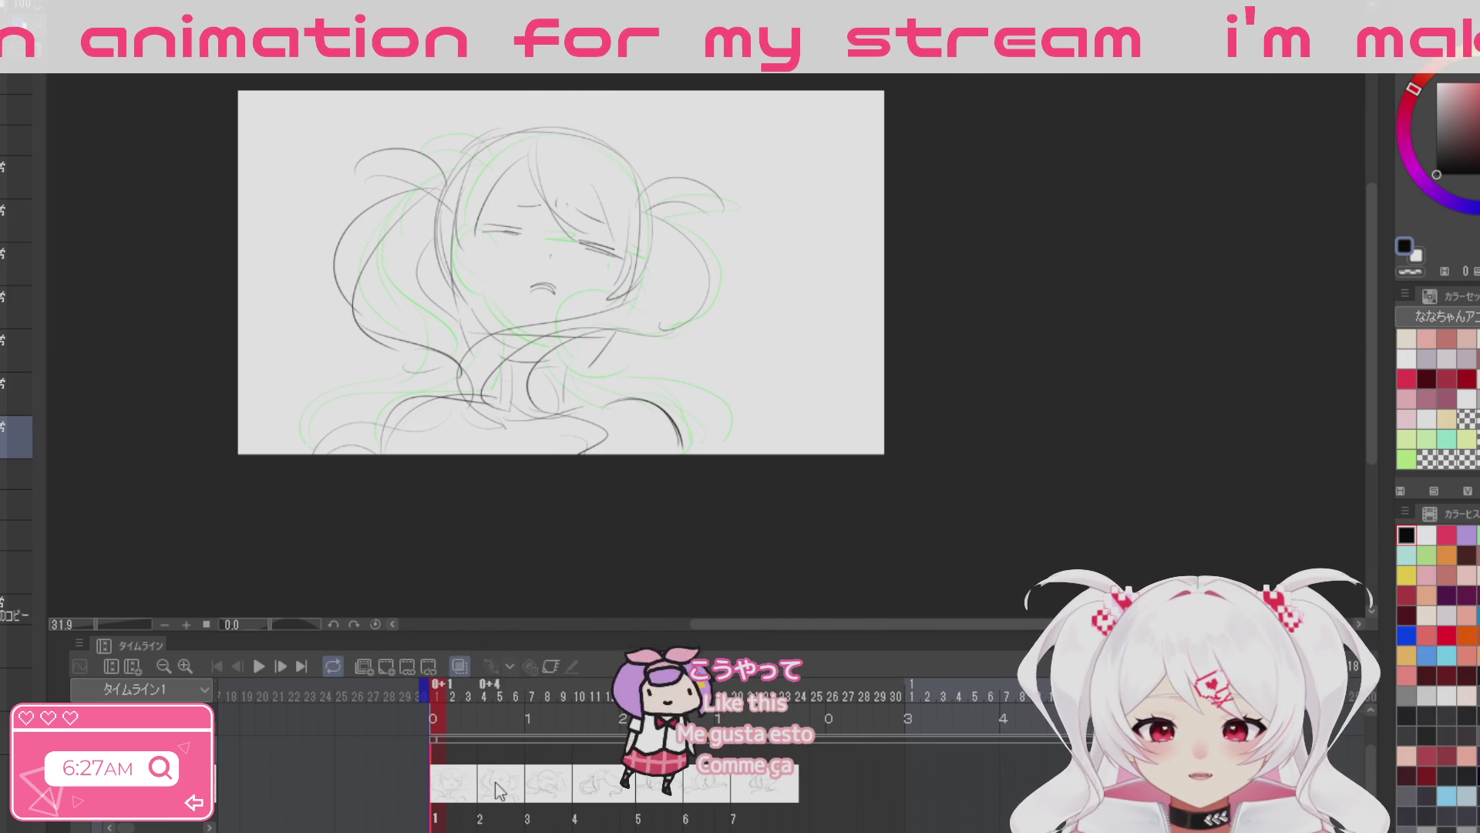
Step: Step through frames 0+24 and 0+25 and add cel 8 at 0+26
{"action": "left_click", "coordinate": [796, 788]}
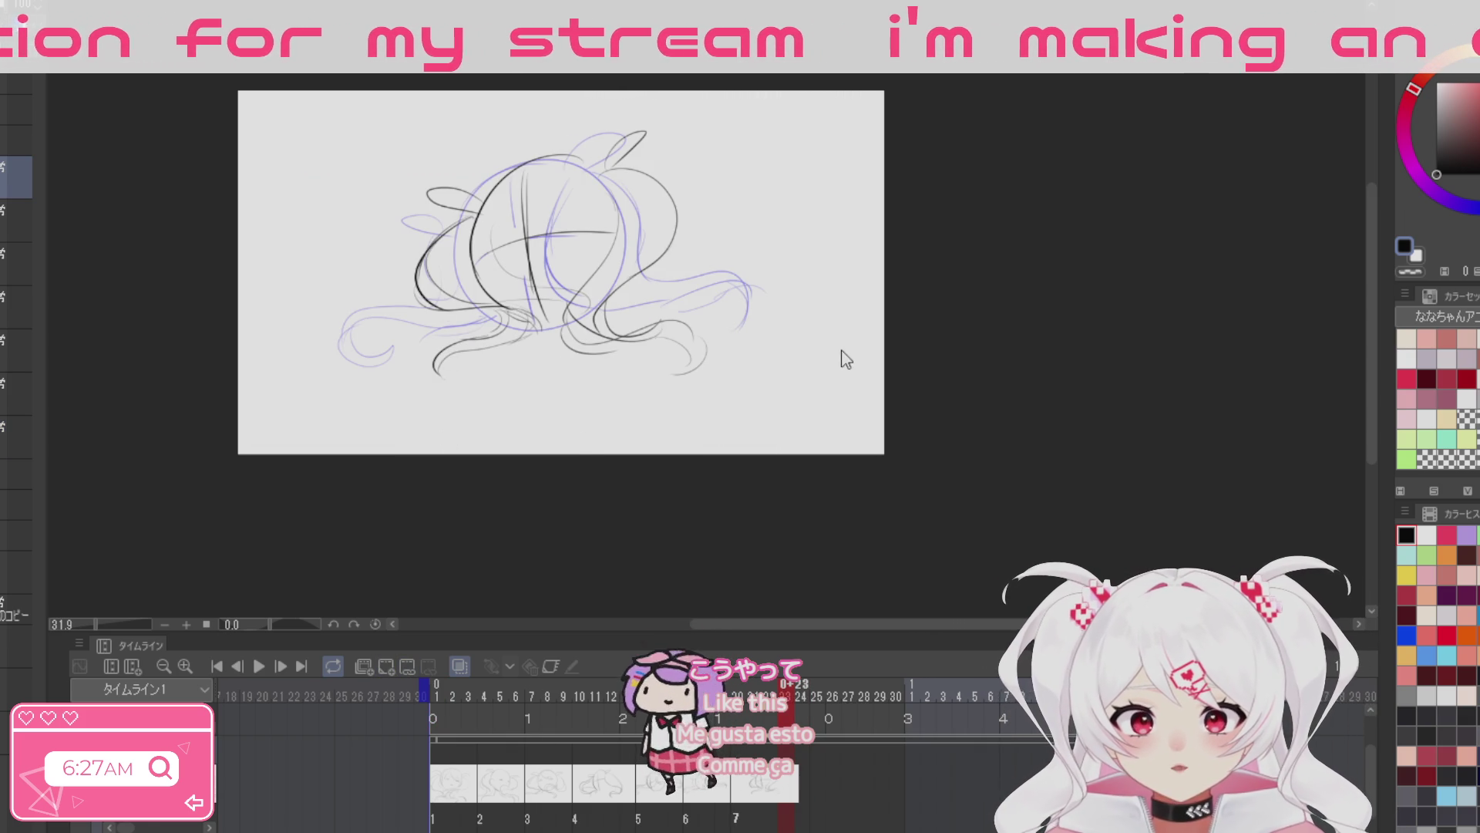
{"action": "left_click", "coordinate": [826, 756]}
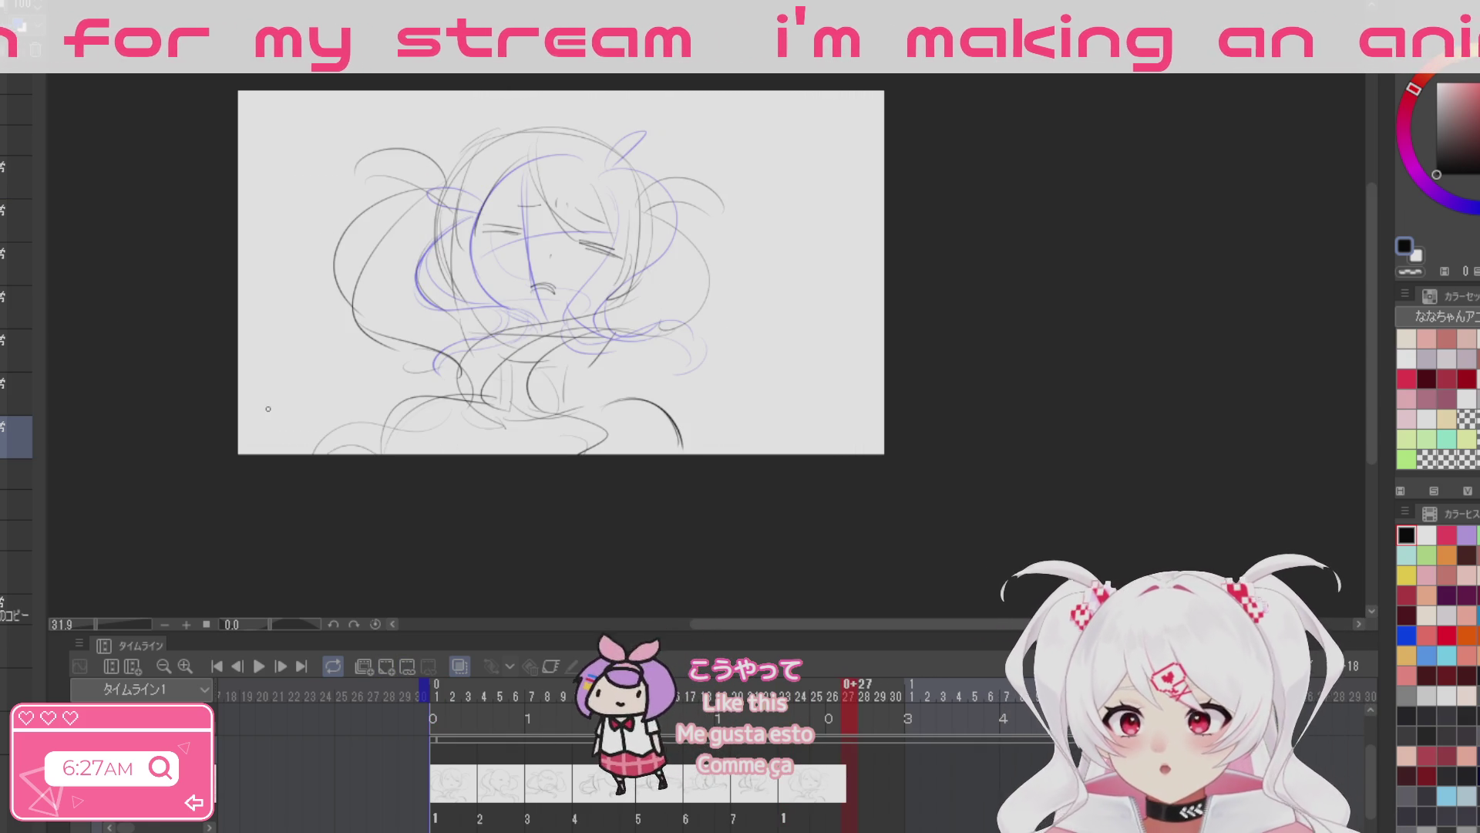
{"action": "key", "text": "Left"}
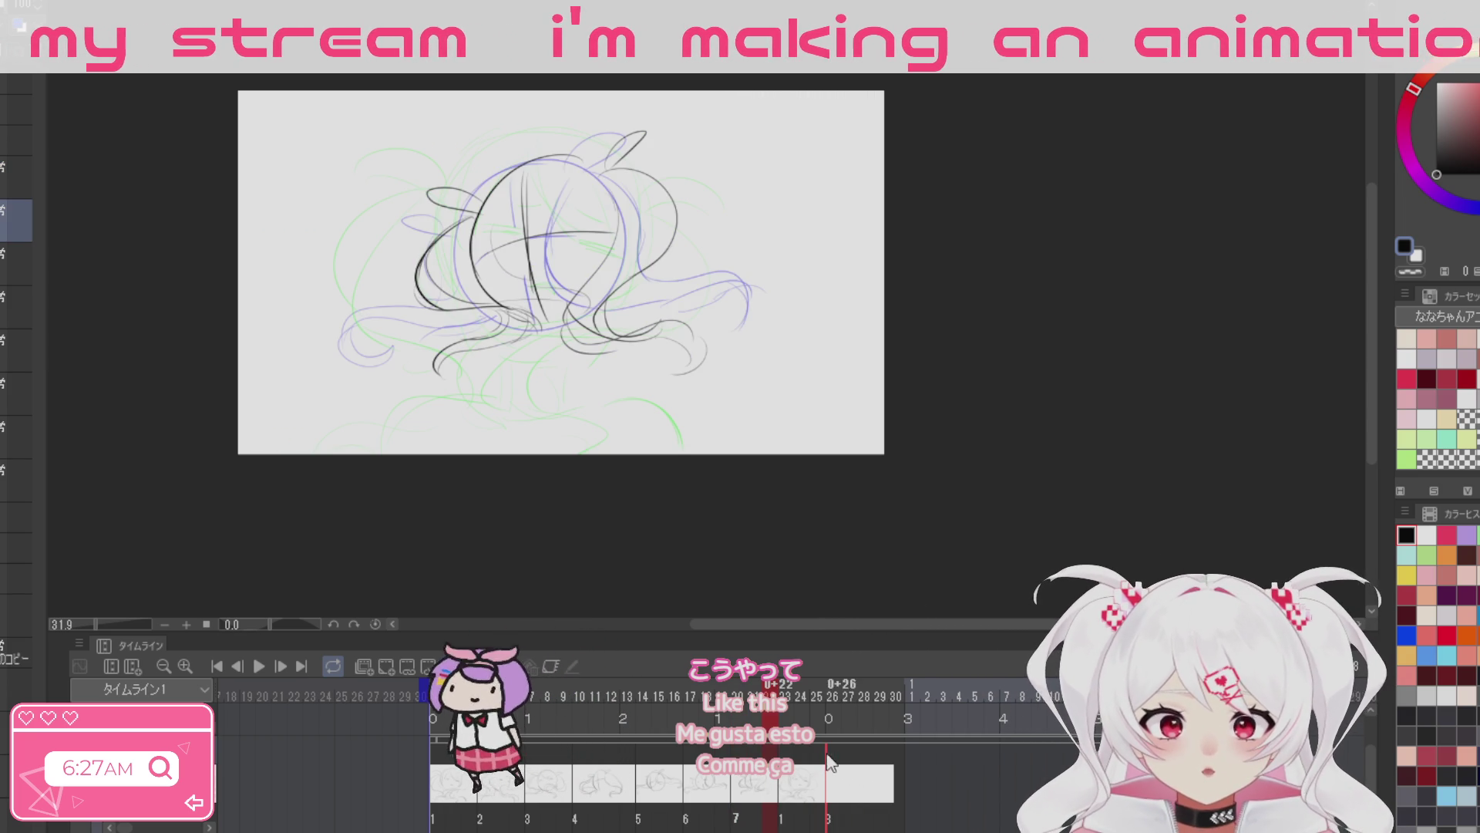
{"action": "left_click", "coordinate": [831, 794]}
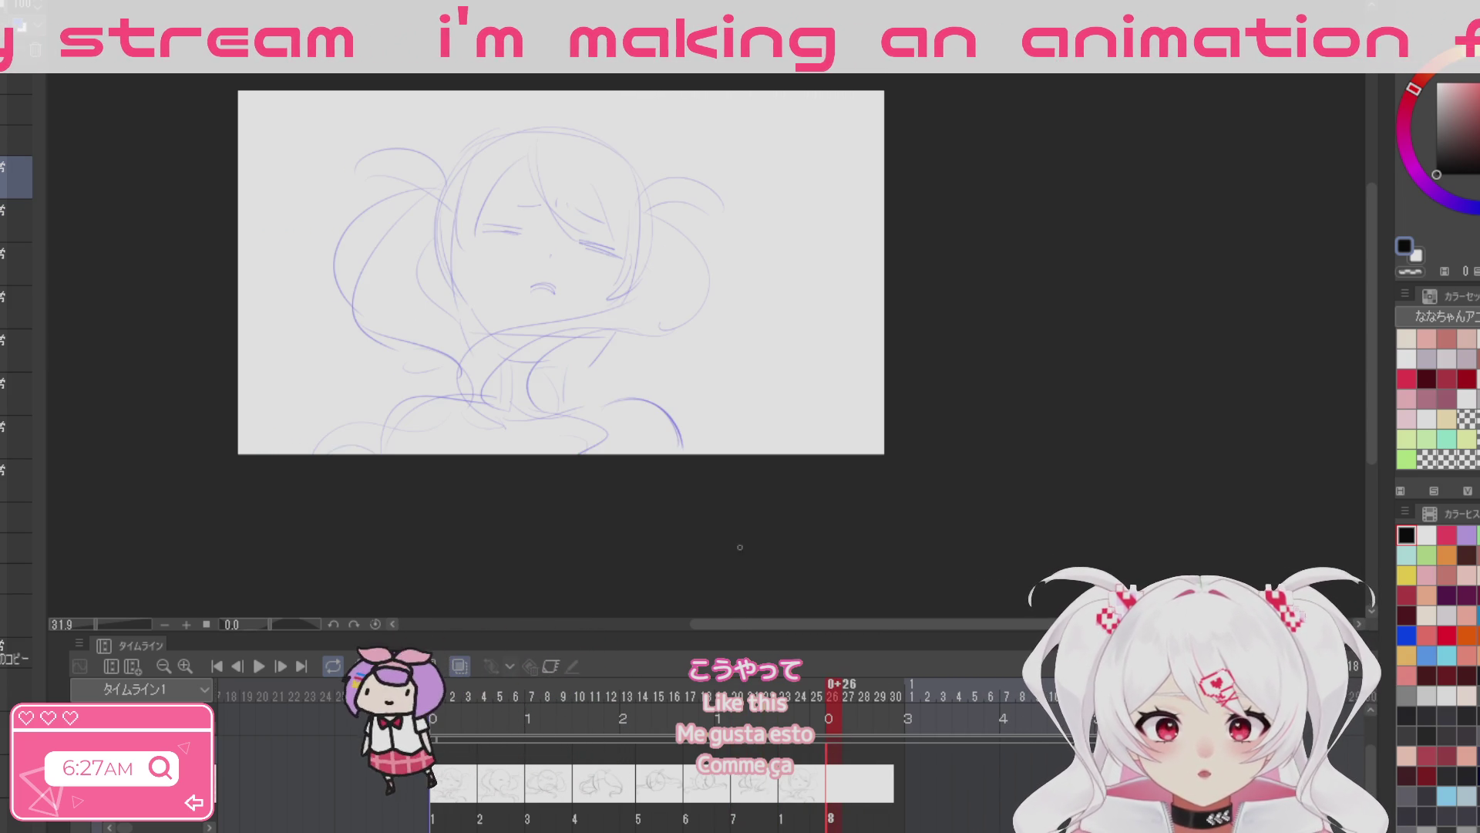
Step: Draw two arcs over the eye and the left pigtail curves on cel 8
{"action": "left_click_drag", "start_coordinate": [513, 226], "coordinate": [592, 248]}
{"action": "mouse_move", "coordinate": [495, 281]}
{"action": "left_mouse_down"}
{"action": "mouse_move", "coordinate": [602, 289]}
{"action": "mouse_move", "coordinate": [674, 340]}
{"action": "left_mouse_up"}
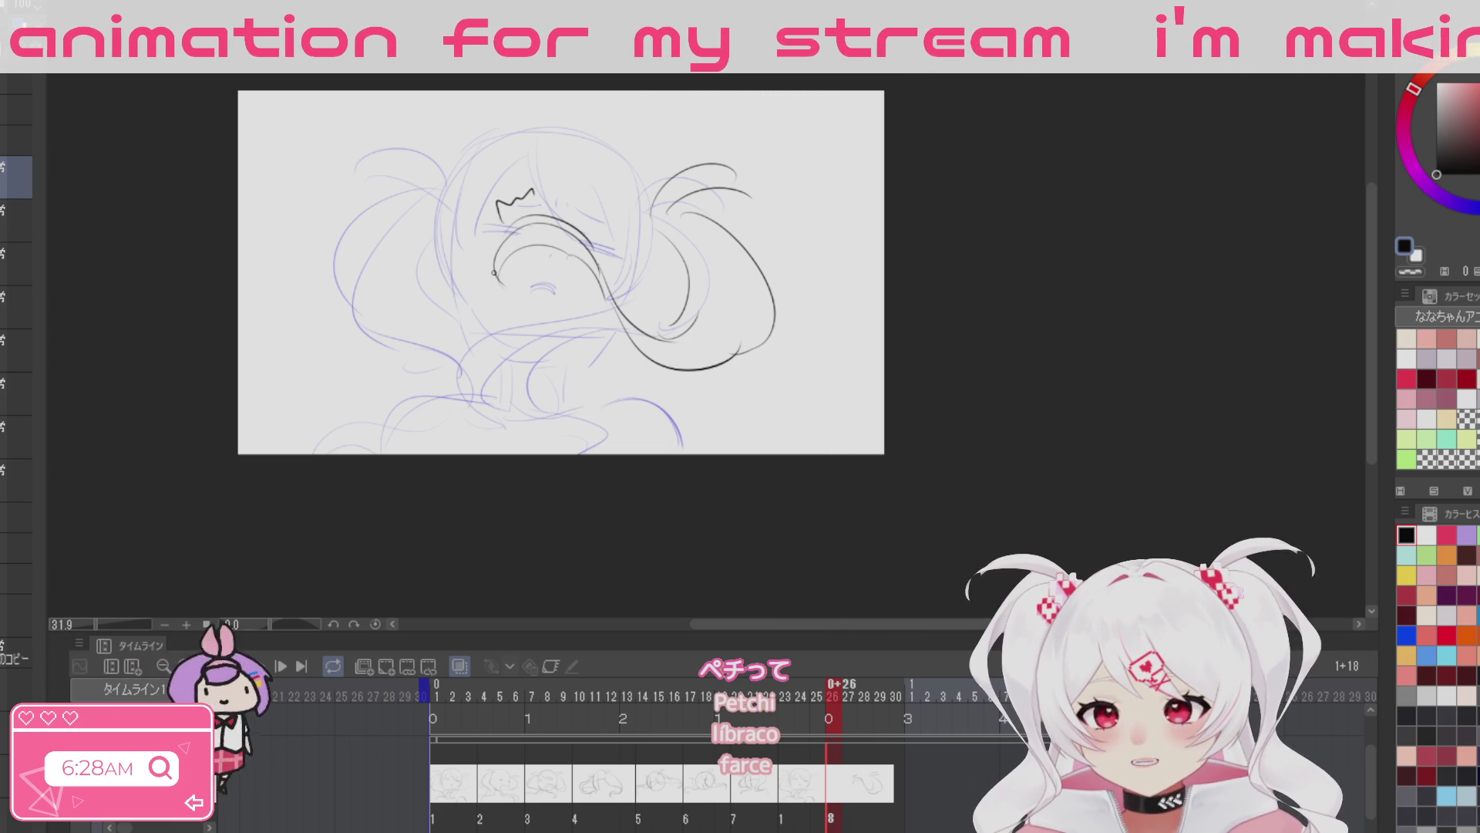
{"action": "mouse_move", "coordinate": [356, 170]}
{"action": "left_mouse_down"}
{"action": "mouse_move", "coordinate": [456, 194]}
{"action": "mouse_move", "coordinate": [339, 334]}
{"action": "mouse_move", "coordinate": [462, 321]}
{"action": "left_mouse_up"}
Step: Finish the head and pigtail outline, then add a blank cel 9
{"action": "mouse_move", "coordinate": [387, 261]}
{"action": "left_mouse_down"}
{"action": "mouse_move", "coordinate": [433, 325]}
{"action": "mouse_move", "coordinate": [470, 336]}
{"action": "left_mouse_up"}
{"action": "mouse_move", "coordinate": [503, 137]}
{"action": "left_mouse_down"}
{"action": "mouse_move", "coordinate": [454, 266]}
{"action": "mouse_move", "coordinate": [461, 292]}
{"action": "mouse_move", "coordinate": [647, 236]}
{"action": "mouse_move", "coordinate": [629, 307]}
{"action": "left_mouse_up"}
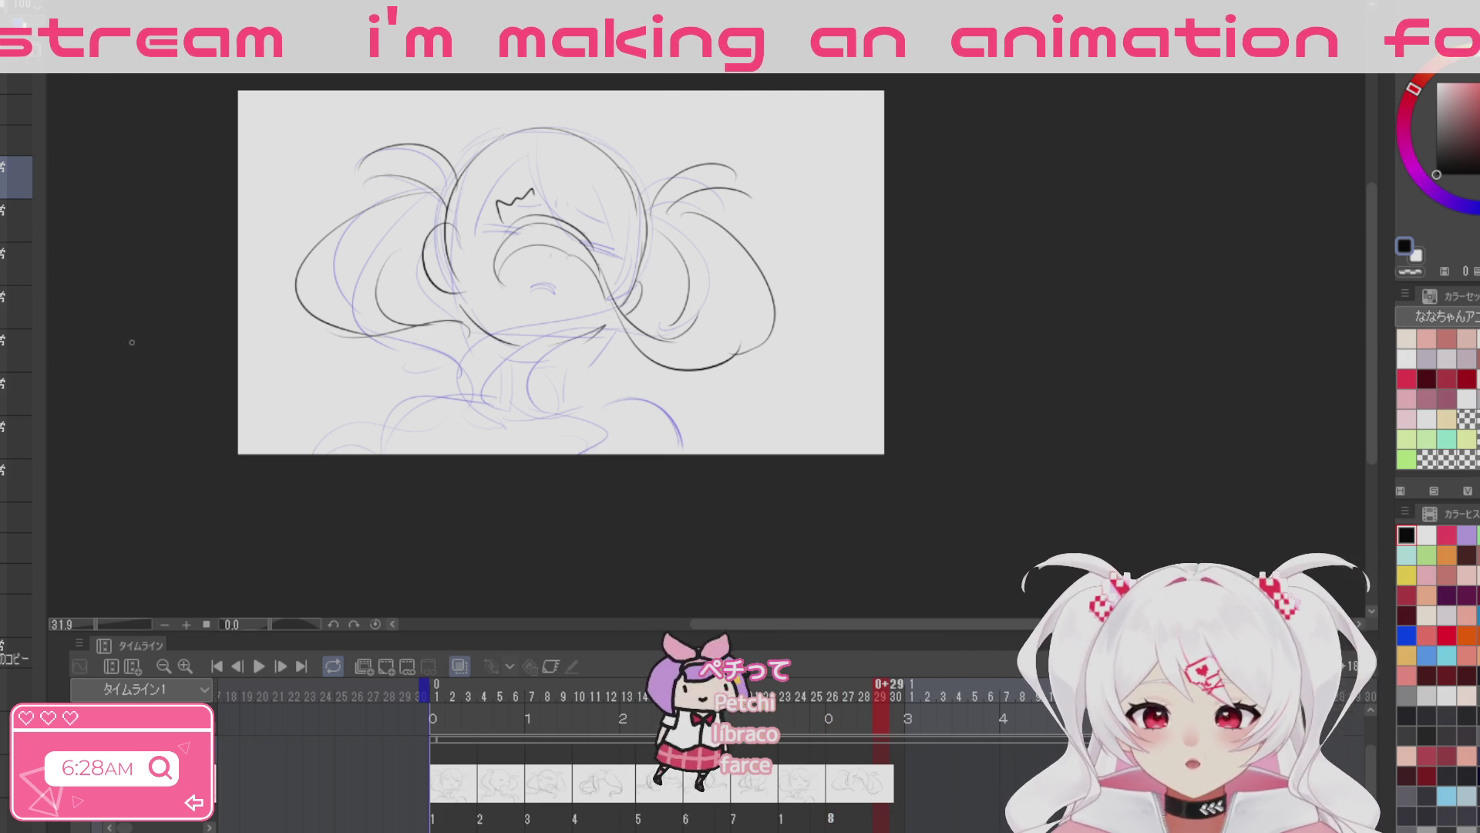
{"action": "key", "text": "ctrl+shift+n"}
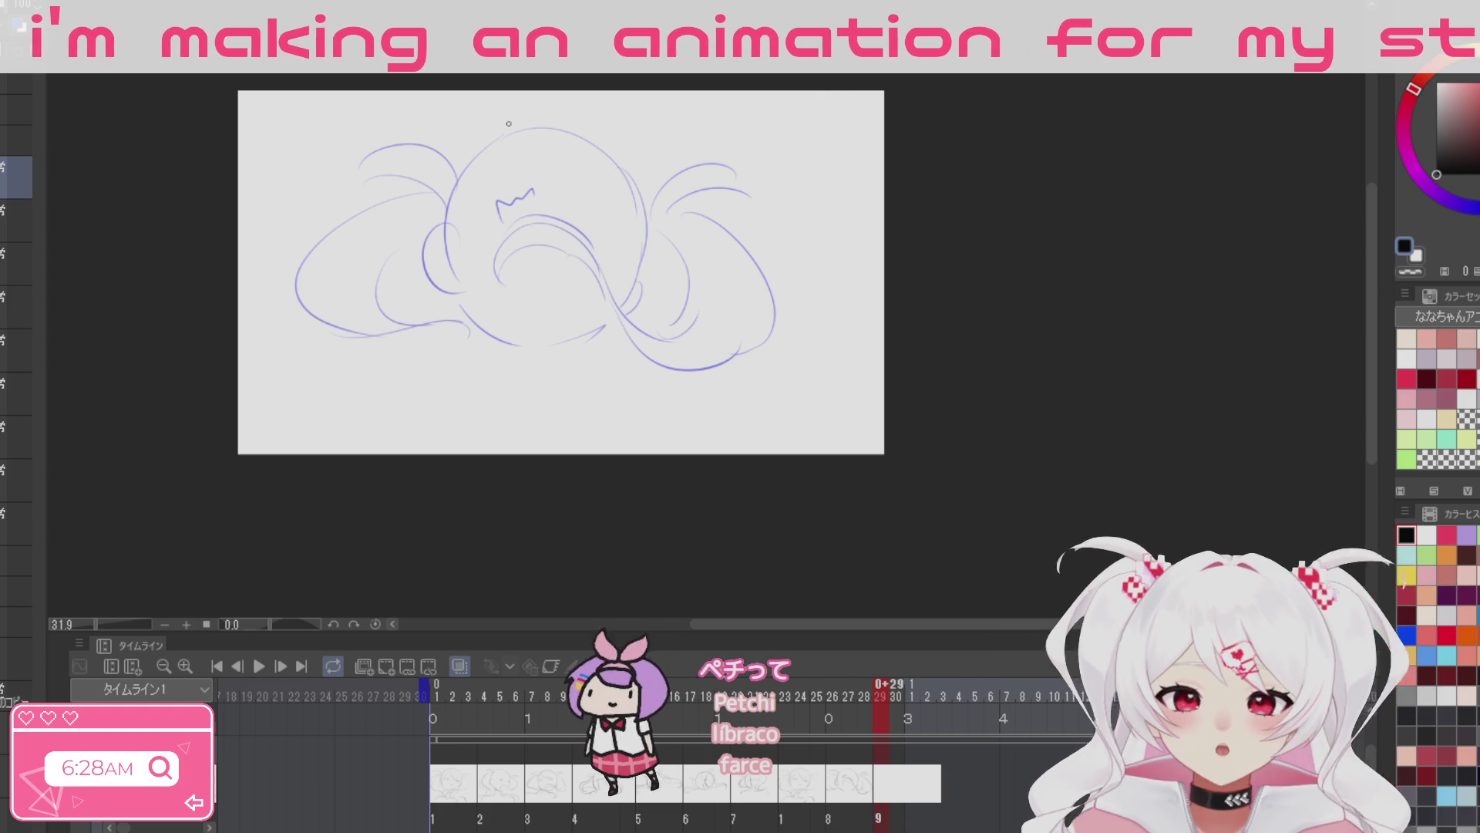
Step: Draw the top of the head and both cheek lines on cel 9
{"action": "left_click_drag", "start_coordinate": [463, 178], "coordinate": [626, 163]}
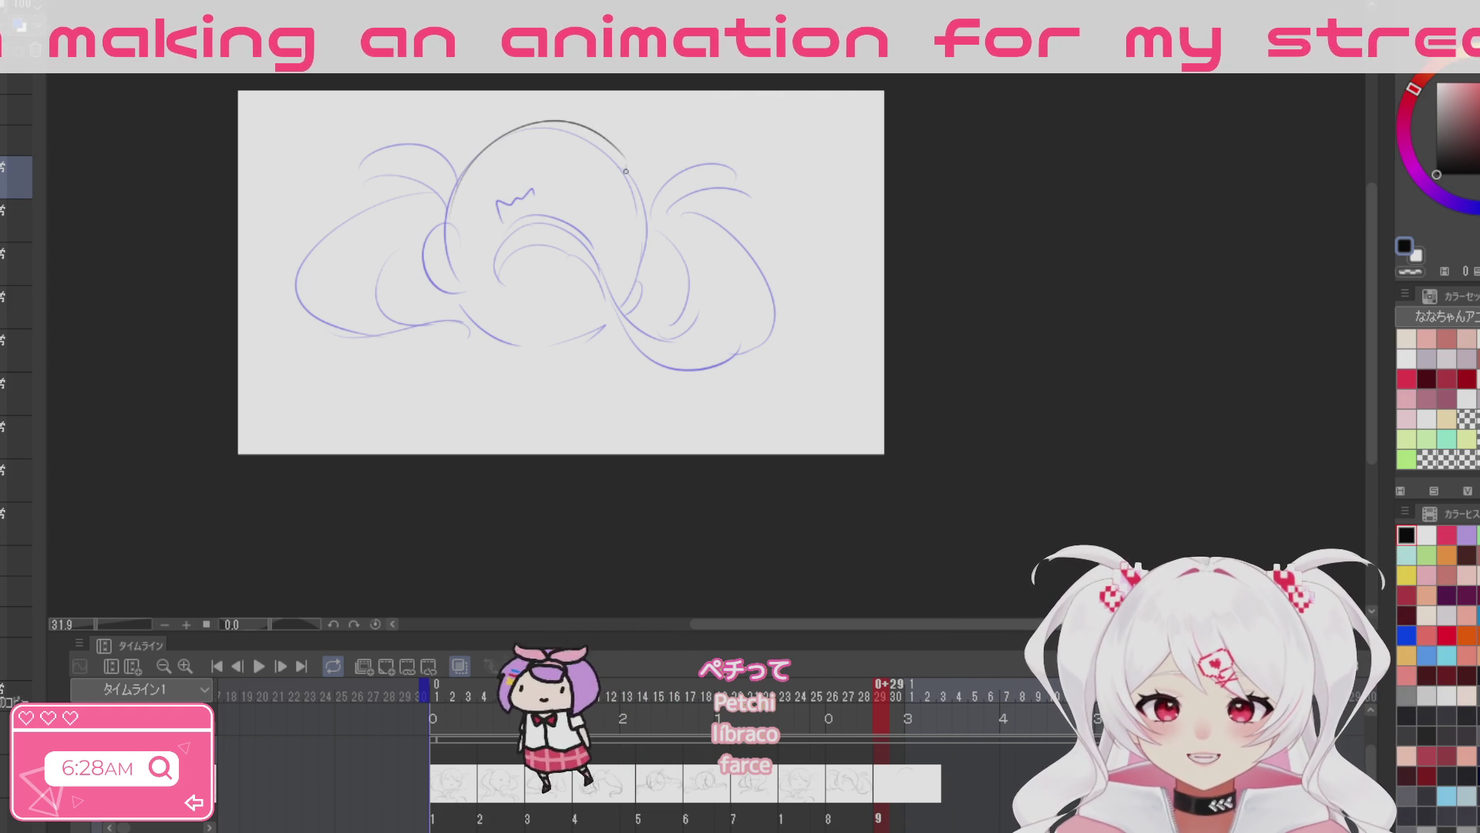
{"action": "key", "text": "ctrl+z"}
{"action": "left_click_drag", "start_coordinate": [451, 285], "coordinate": [636, 231]}
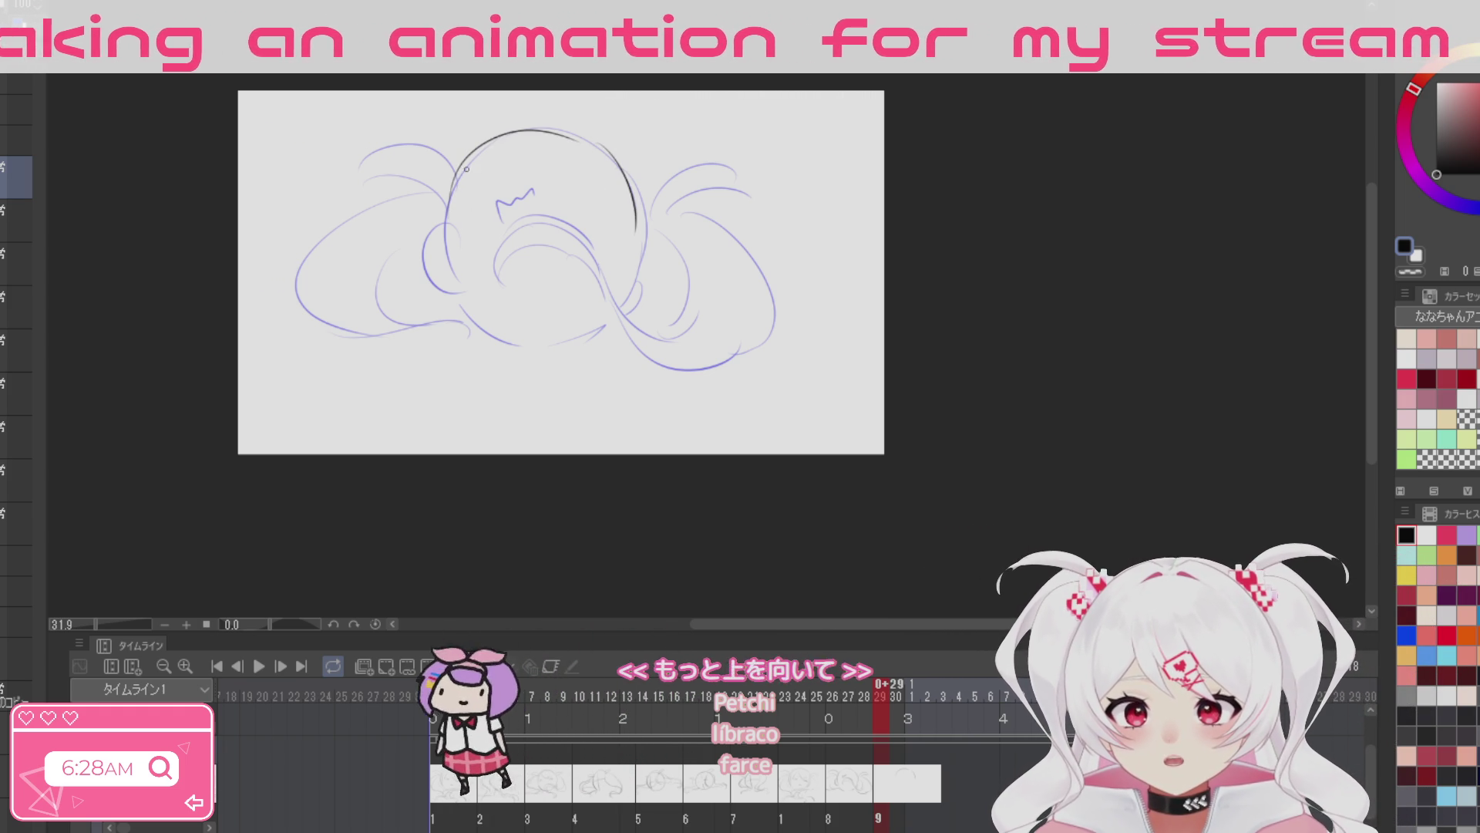
{"action": "left_click_drag", "start_coordinate": [441, 284], "coordinate": [468, 332]}
{"action": "left_click_drag", "start_coordinate": [638, 285], "coordinate": [613, 333]}
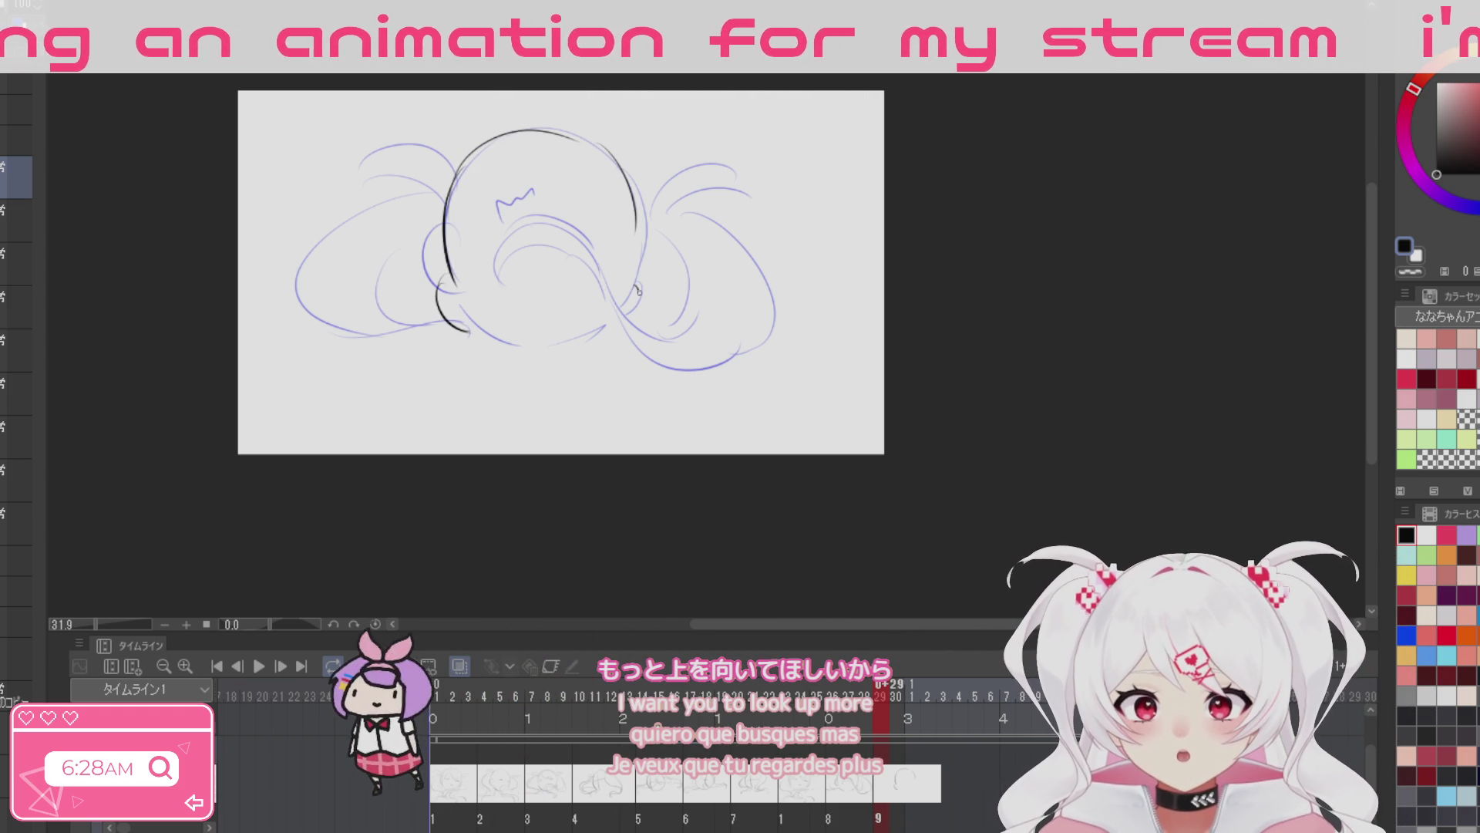
{"action": "left_click_drag", "start_coordinate": [636, 239], "coordinate": [641, 294]}
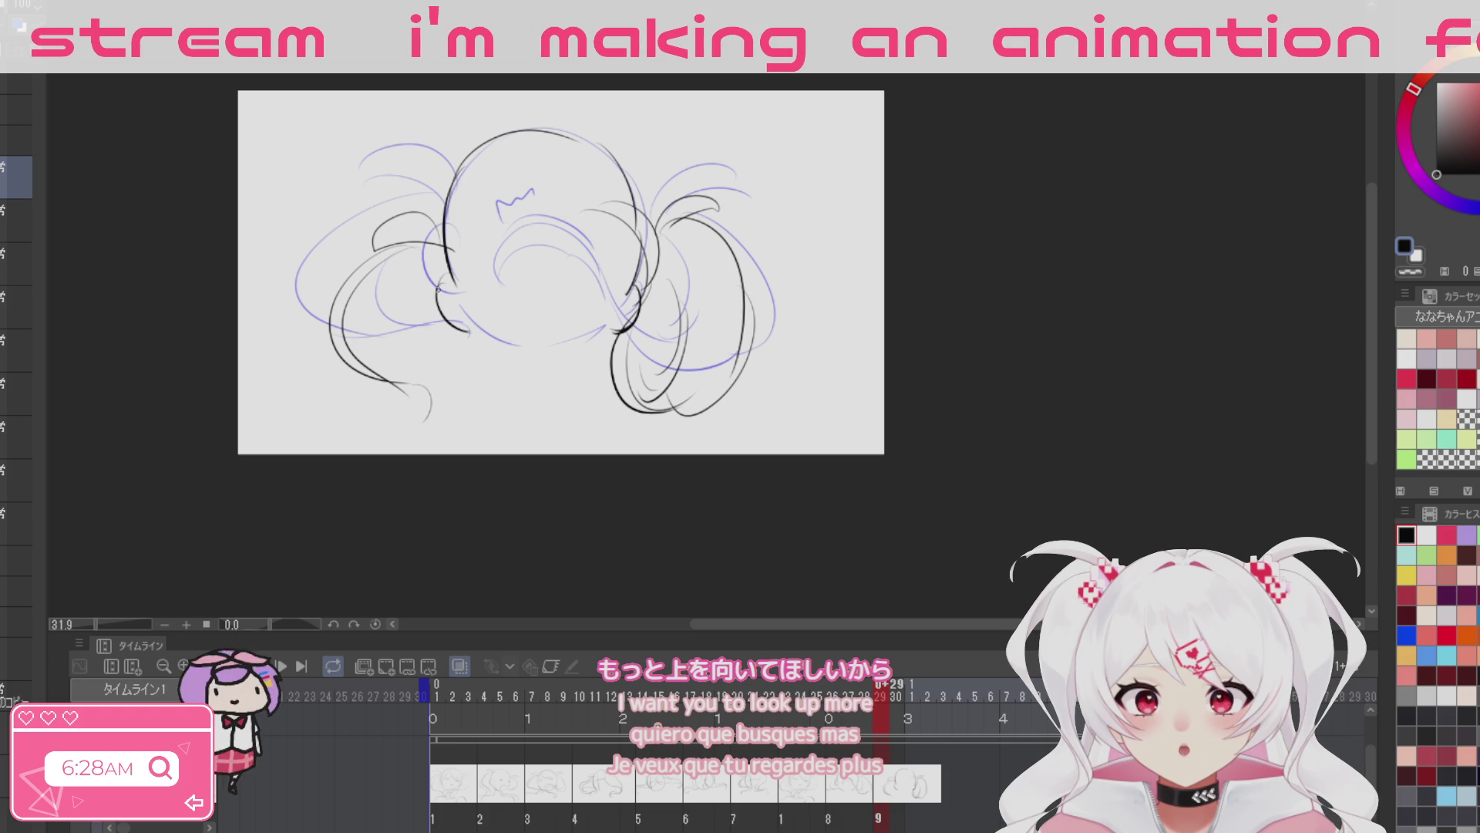
Step: Add lower-left hair strands, a small curl and short strokes on the face
{"action": "mouse_move", "coordinate": [444, 384]}
{"action": "left_mouse_down"}
{"action": "mouse_move", "coordinate": [436, 423]}
{"action": "mouse_move", "coordinate": [397, 437]}
{"action": "left_mouse_up"}
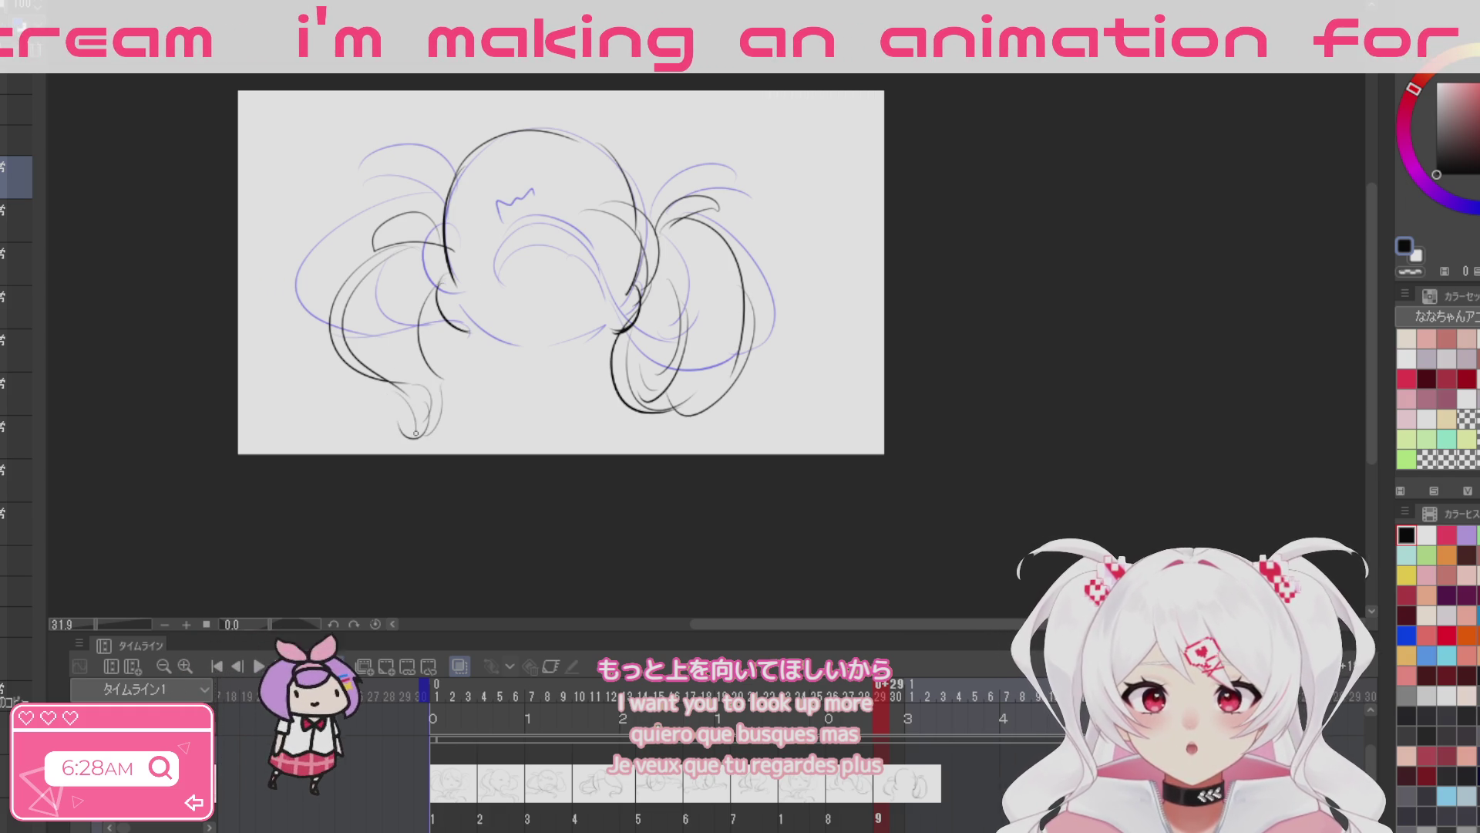
{"action": "left_click_drag", "start_coordinate": [539, 264], "coordinate": [553, 297]}
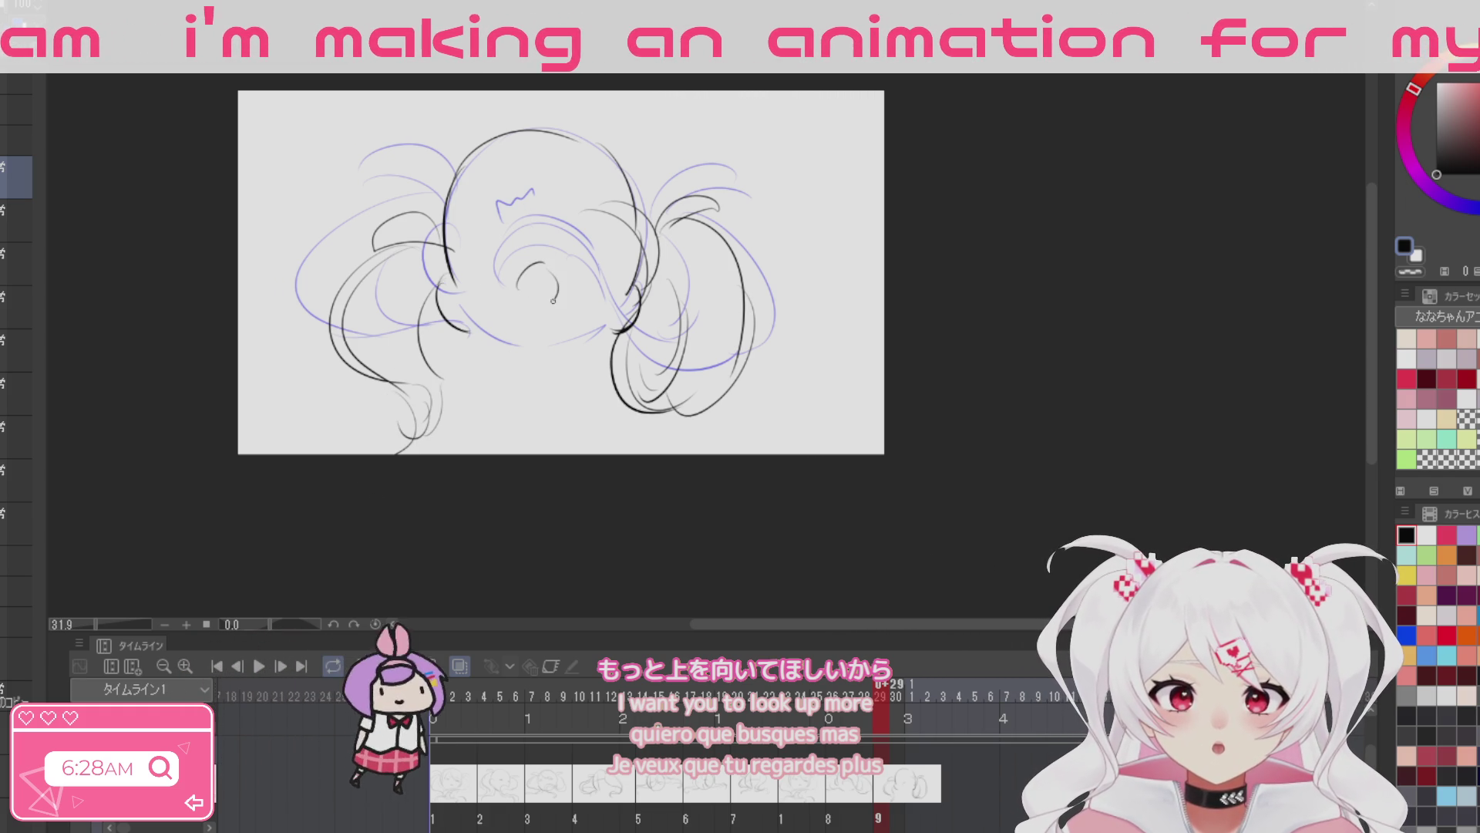
{"action": "left_click_drag", "start_coordinate": [497, 223], "coordinate": [478, 245]}
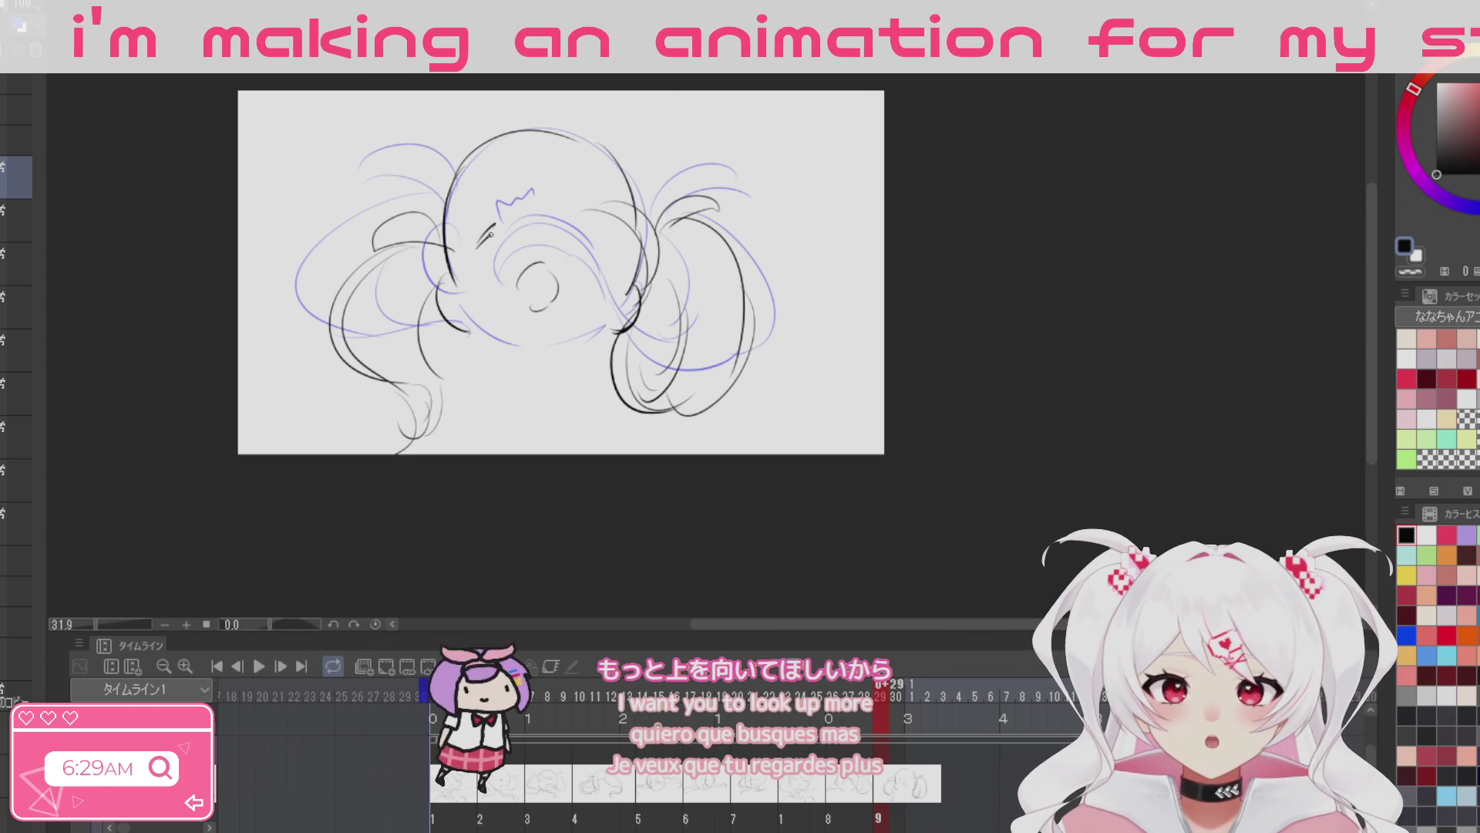
{"action": "left_click_drag", "start_coordinate": [581, 227], "coordinate": [607, 245]}
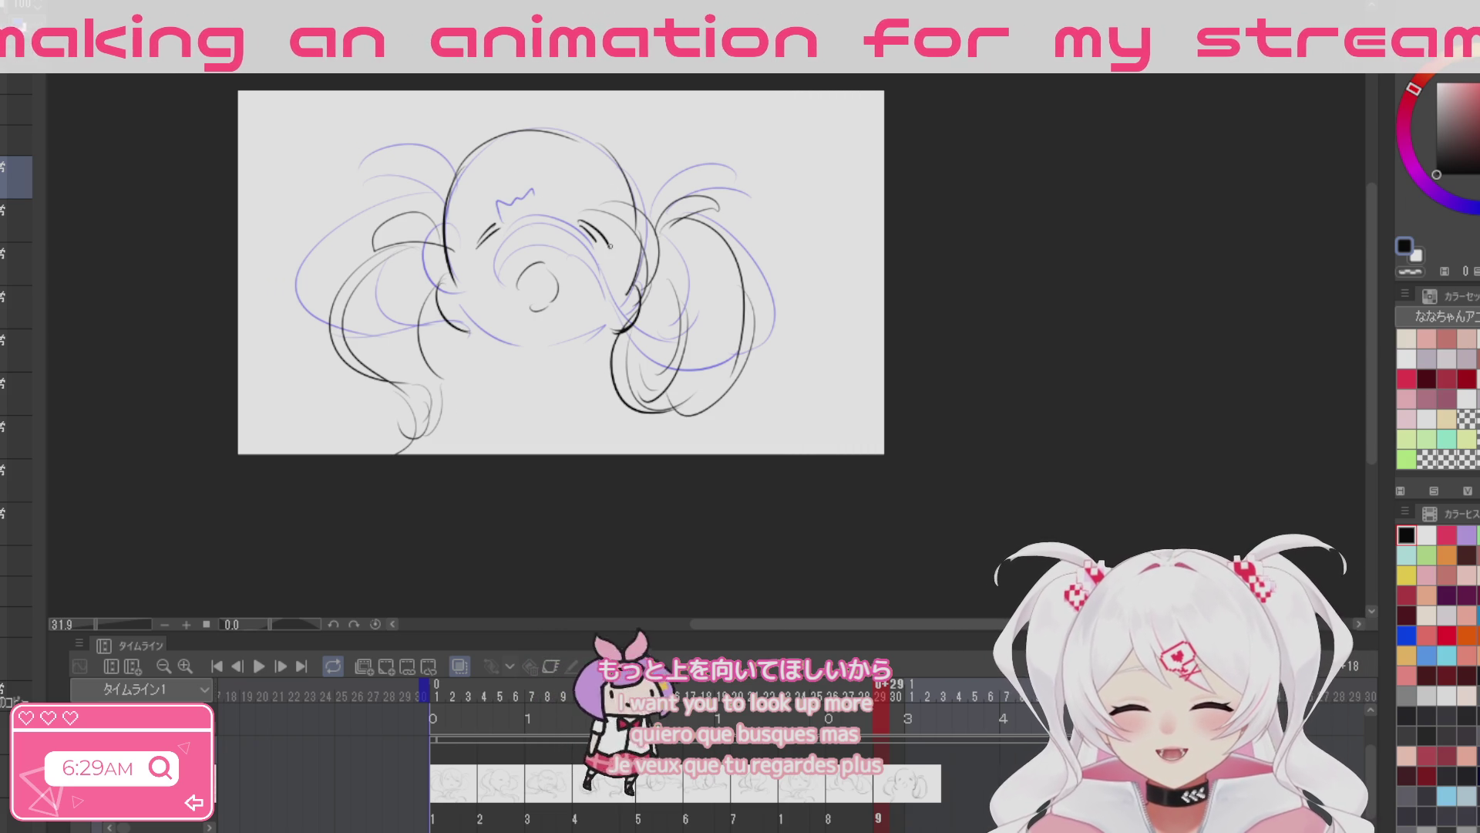
Step: Pan the drawing up, add a new empty cel at frame 10, and recheck frame 9
{"action": "left_click_drag", "start_coordinate": [579, 523], "coordinate": [585, 450]}
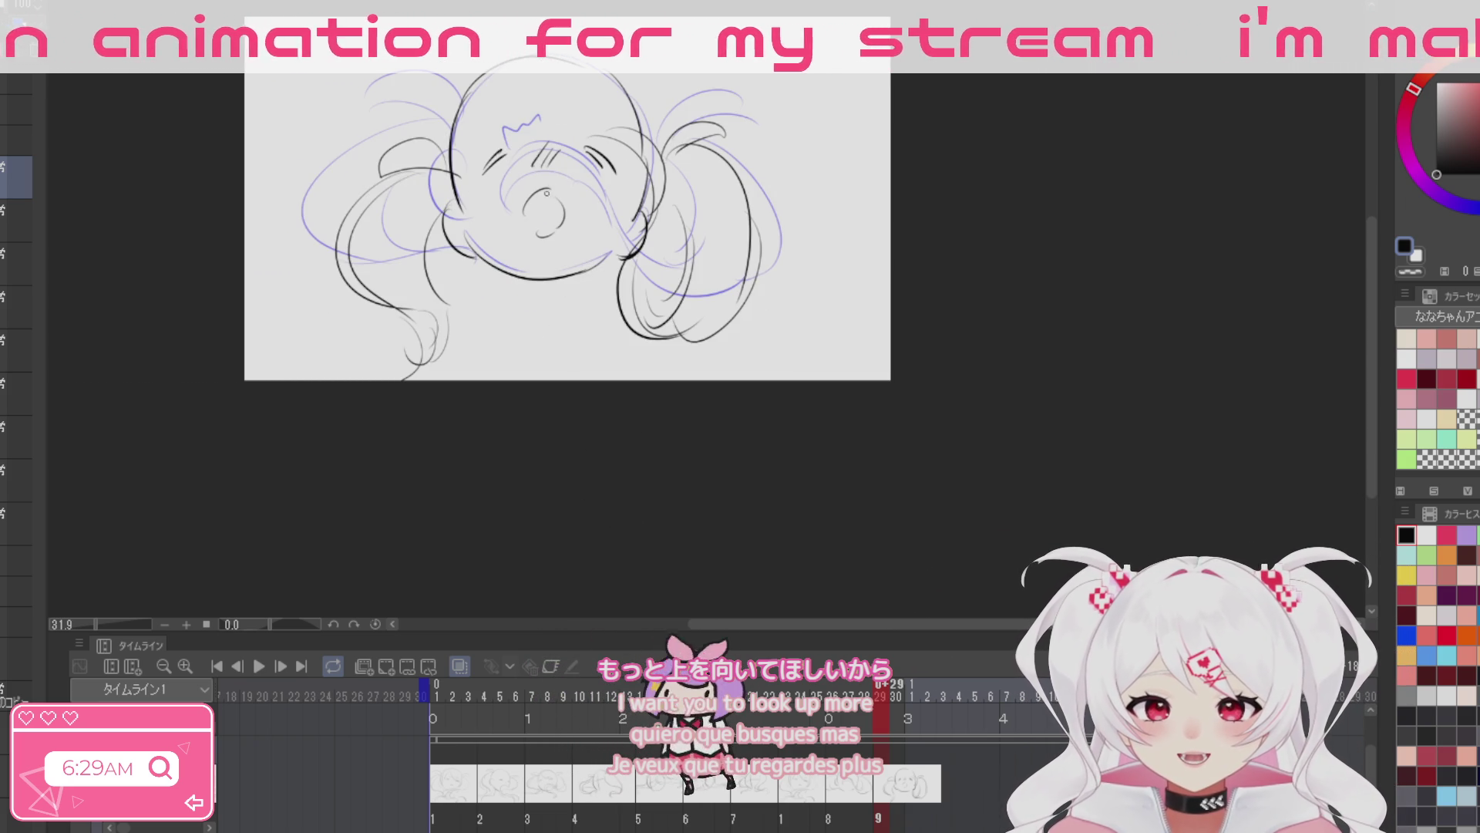
{"action": "left_click_drag", "start_coordinate": [910, 568], "coordinate": [939, 500]}
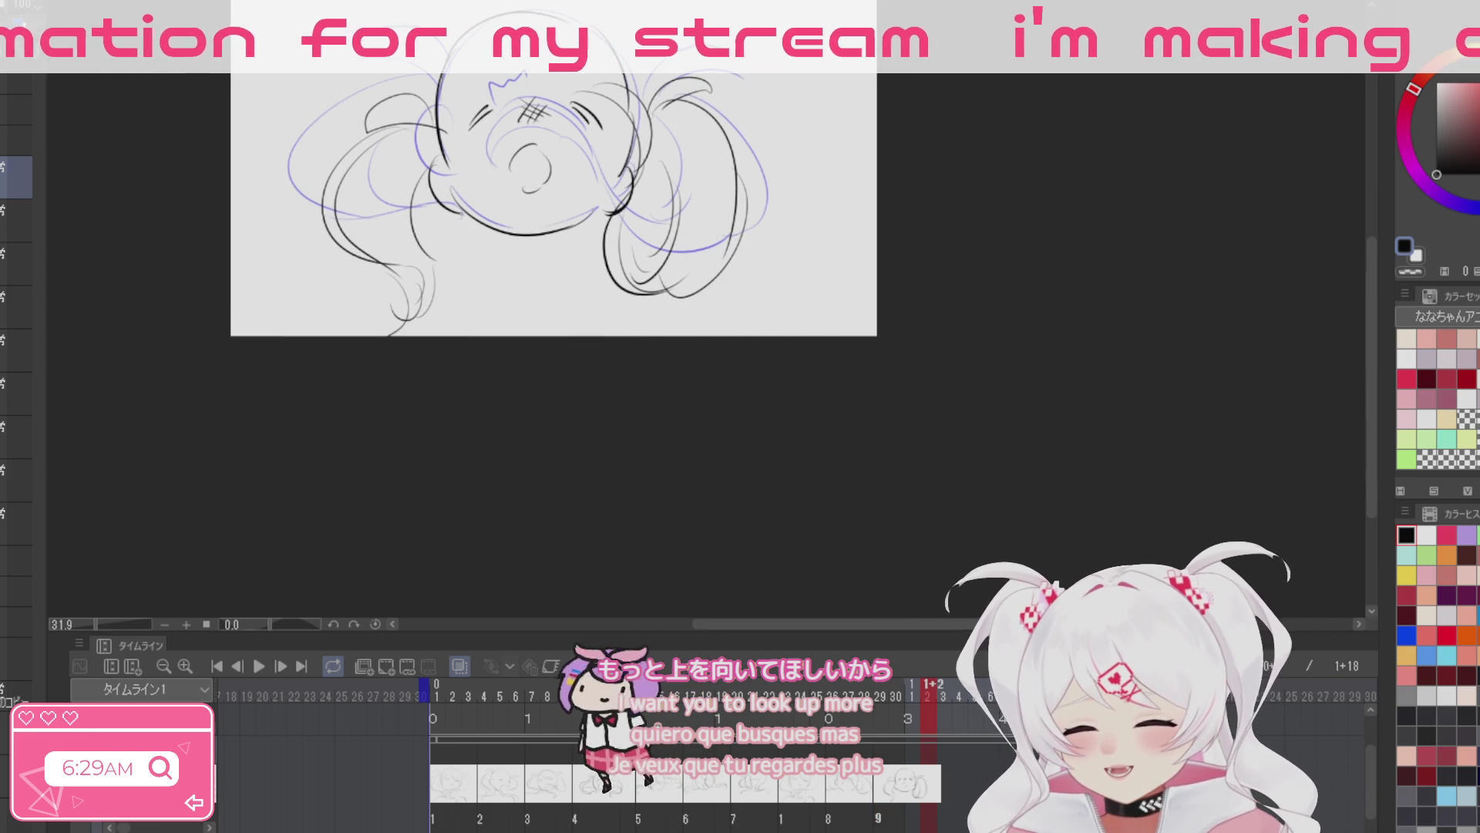
{"action": "key", "text": "ctrl+shift+n"}
{"action": "left_click_drag", "start_coordinate": [469, 272], "coordinate": [495, 422]}
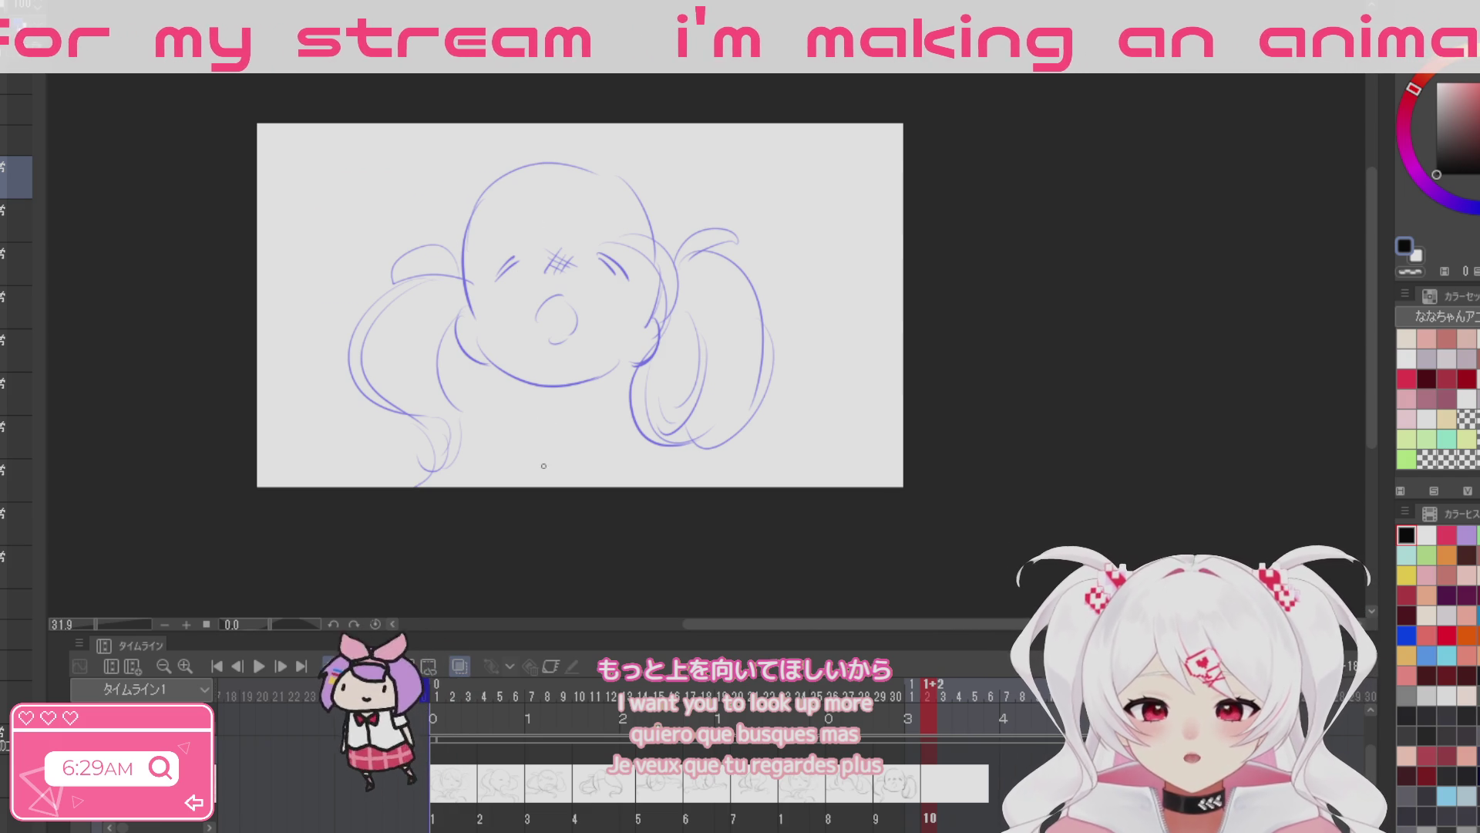
{"action": "left_click", "coordinate": [898, 782]}
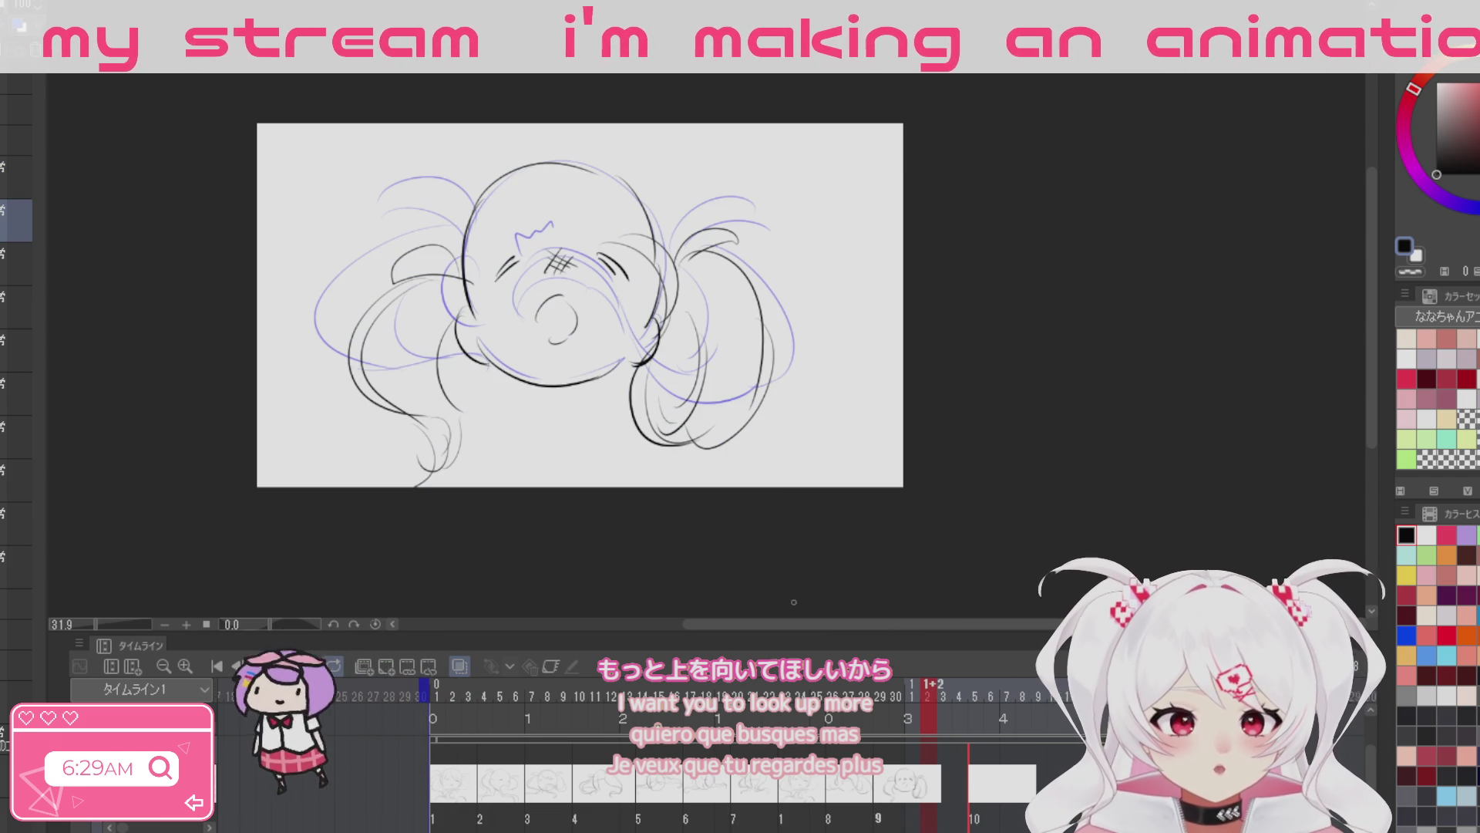
Step: On frame 10, redraw the lowered head outline and sketch the hand inside it
{"action": "left_click", "coordinate": [995, 782]}
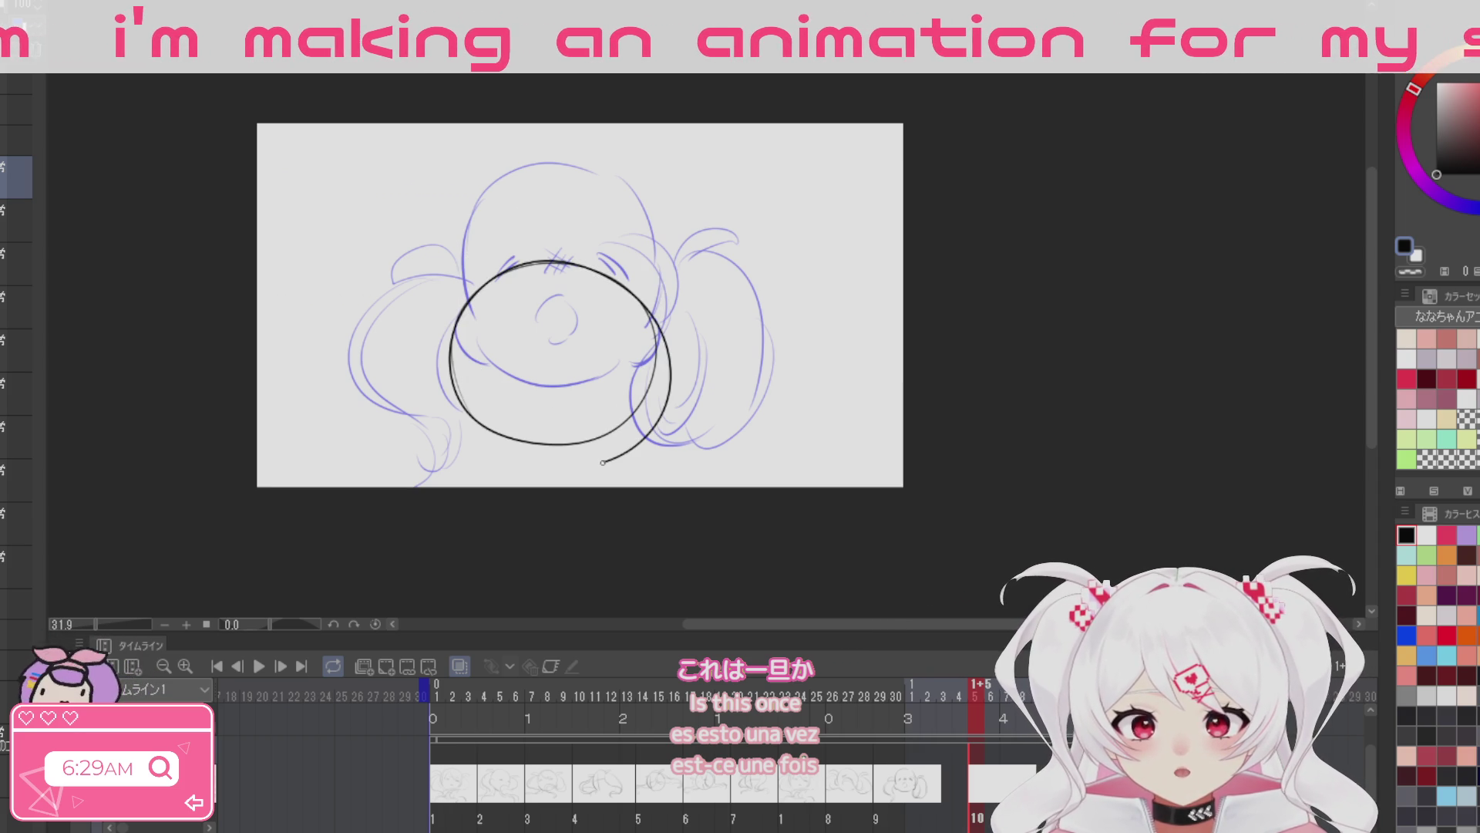
{"action": "key", "text": "ctrl+z"}
{"action": "left_click_drag", "start_coordinate": [520, 463], "coordinate": [529, 272]}
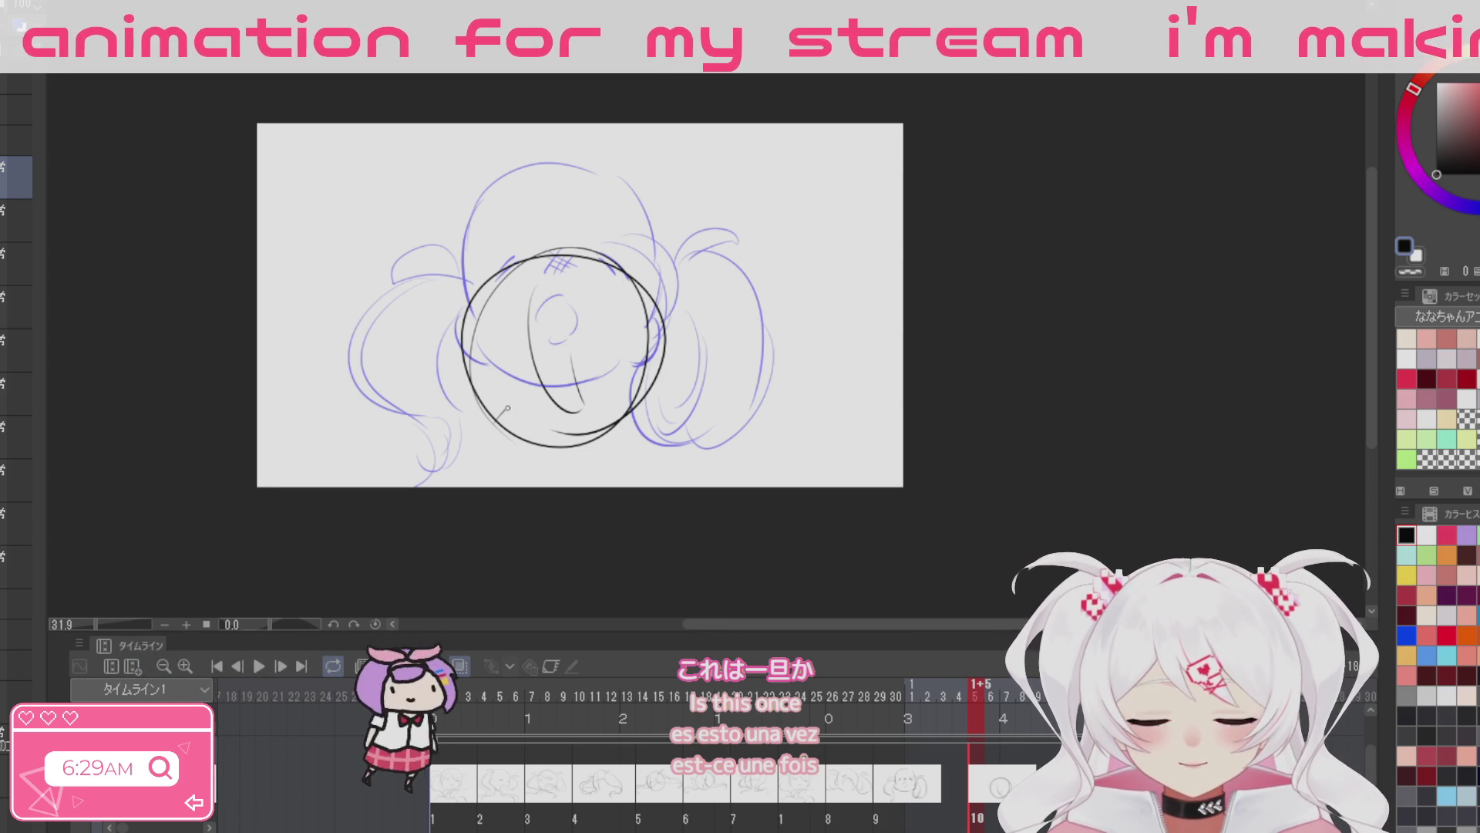
{"action": "left_click_drag", "start_coordinate": [493, 418], "coordinate": [503, 460]}
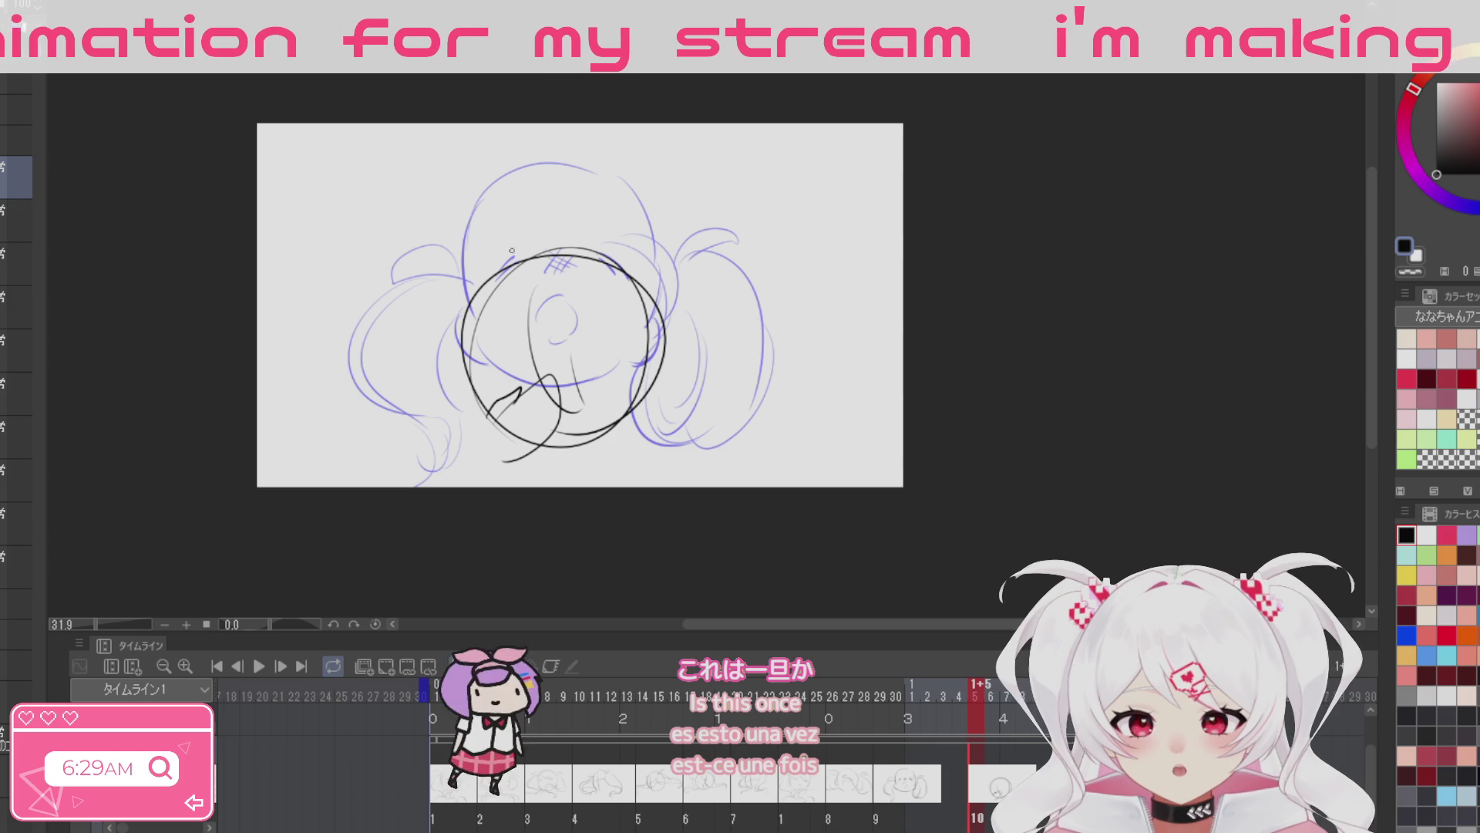
{"action": "left_click_drag", "start_coordinate": [594, 352], "coordinate": [640, 388]}
{"action": "left_click_drag", "start_coordinate": [515, 326], "coordinate": [483, 408]}
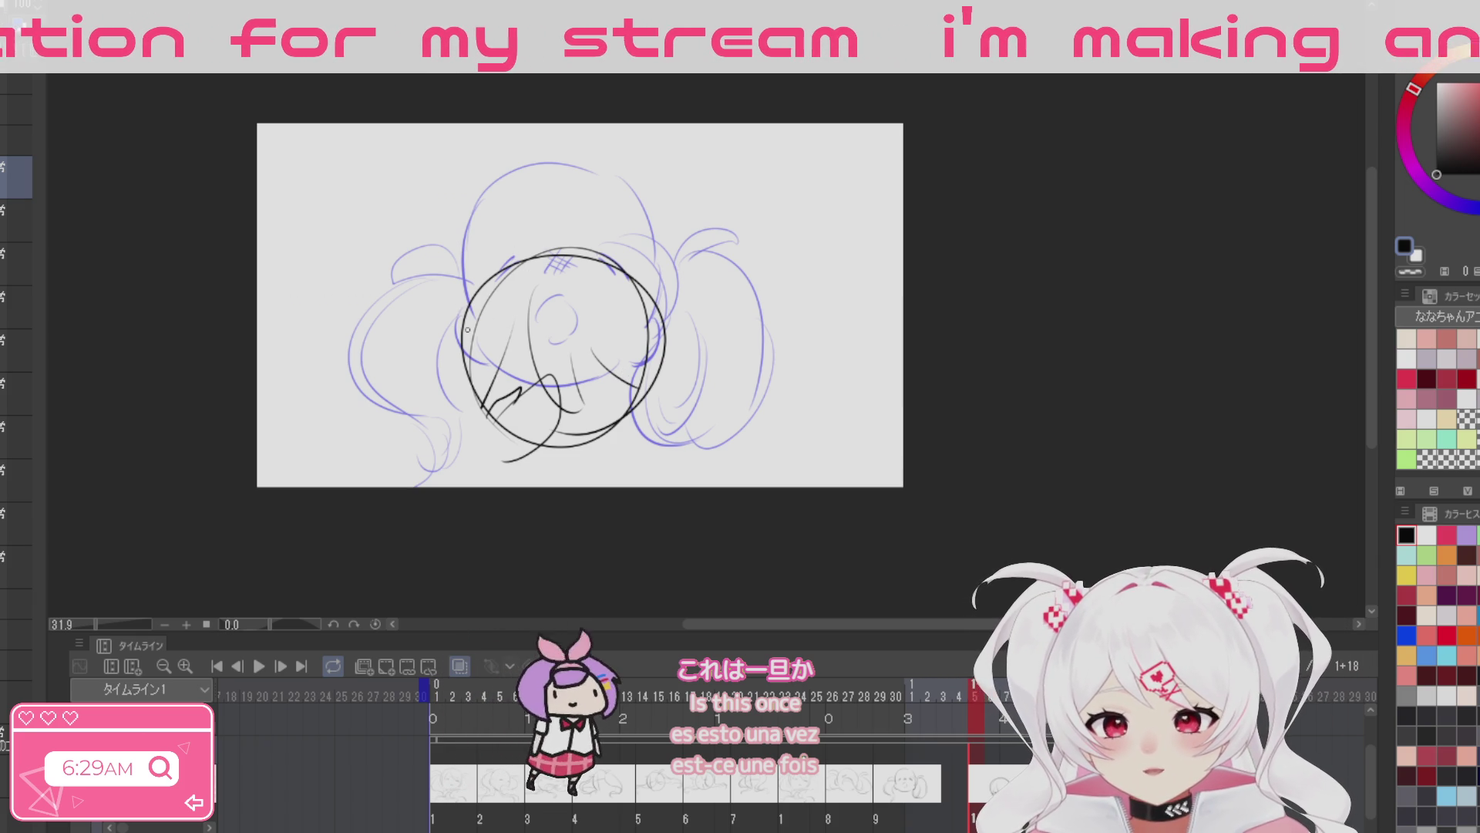
Step: Draw shoulder and body lines reaching the canvas bottom, plus a hair loop on the right
{"action": "mouse_move", "coordinate": [456, 327]}
{"action": "left_mouse_down"}
{"action": "mouse_move", "coordinate": [436, 327]}
{"action": "mouse_move", "coordinate": [397, 486]}
{"action": "left_mouse_up"}
{"action": "key", "text": "ctrl+z"}
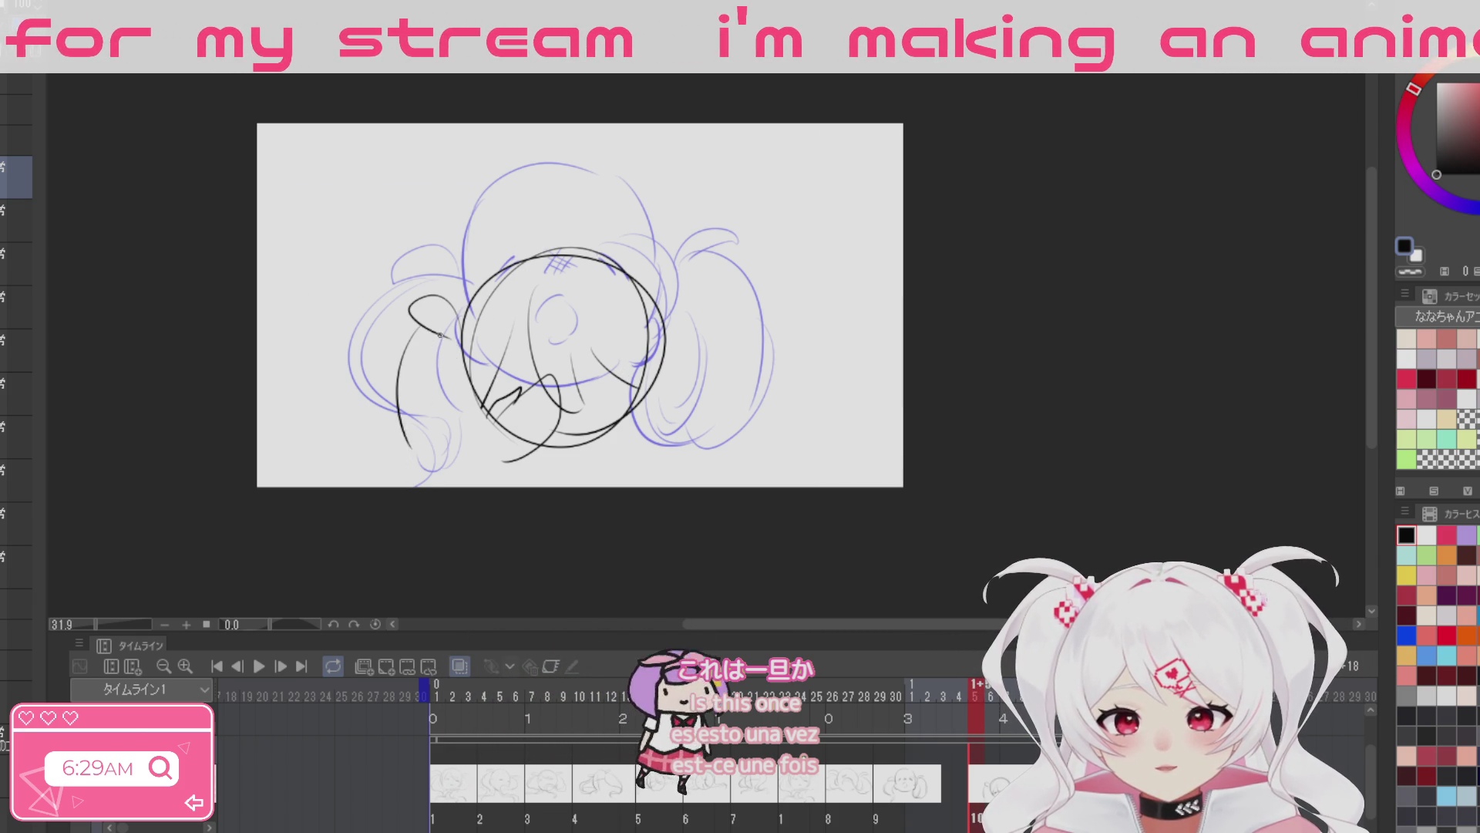
{"action": "key", "text": "ctrl+z"}
{"action": "left_click_drag", "start_coordinate": [420, 339], "coordinate": [414, 486]}
{"action": "left_click_drag", "start_coordinate": [461, 369], "coordinate": [446, 487]}
{"action": "left_click_drag", "start_coordinate": [667, 315], "coordinate": [664, 324]}
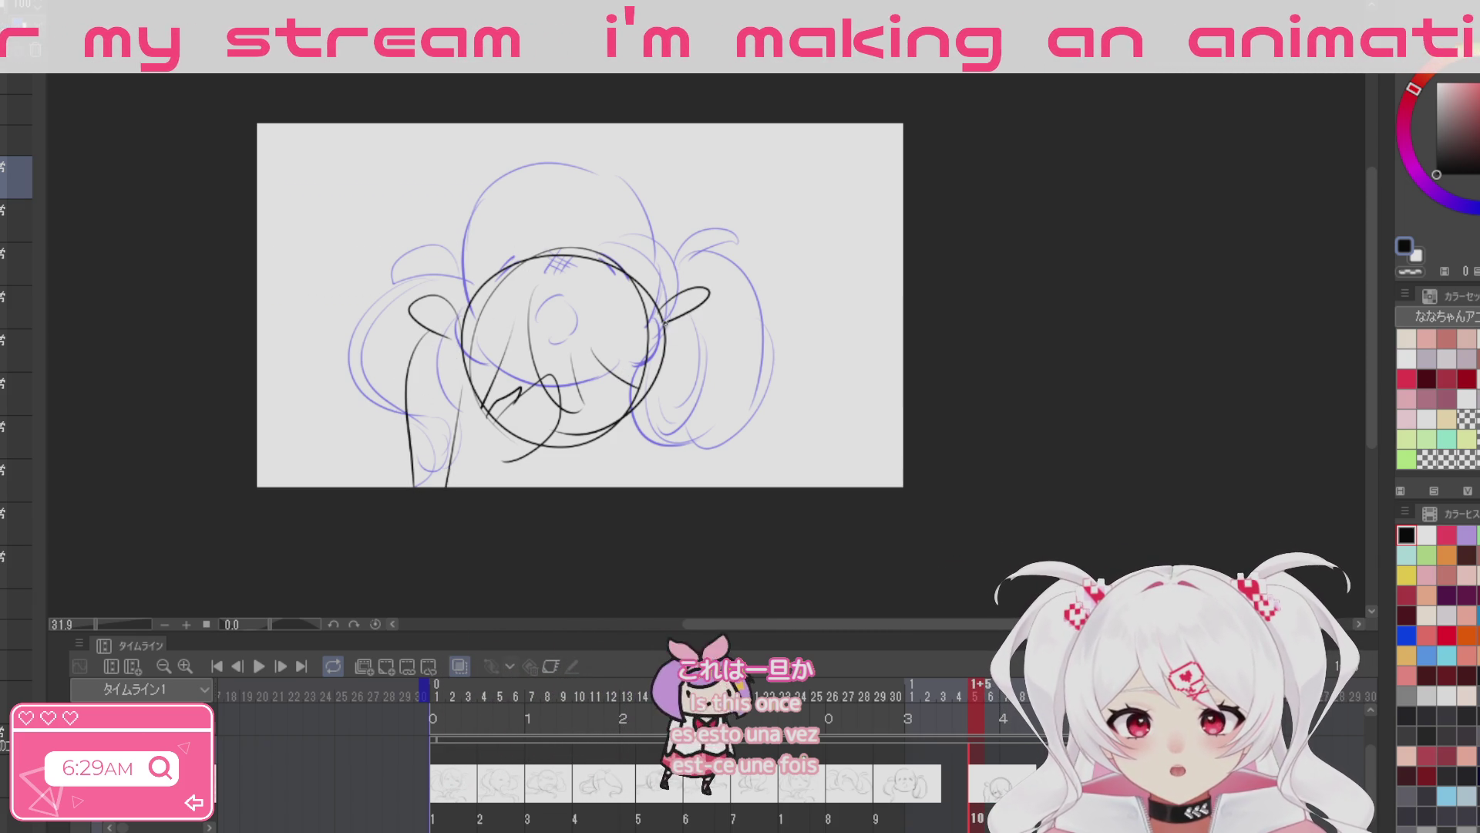
{"action": "left_click_drag", "start_coordinate": [661, 385], "coordinate": [664, 486]}
{"action": "mouse_move", "coordinate": [450, 486]}
{"action": "left_mouse_down"}
{"action": "mouse_move", "coordinate": [474, 463]}
{"action": "mouse_move", "coordinate": [485, 487]}
{"action": "left_mouse_up"}
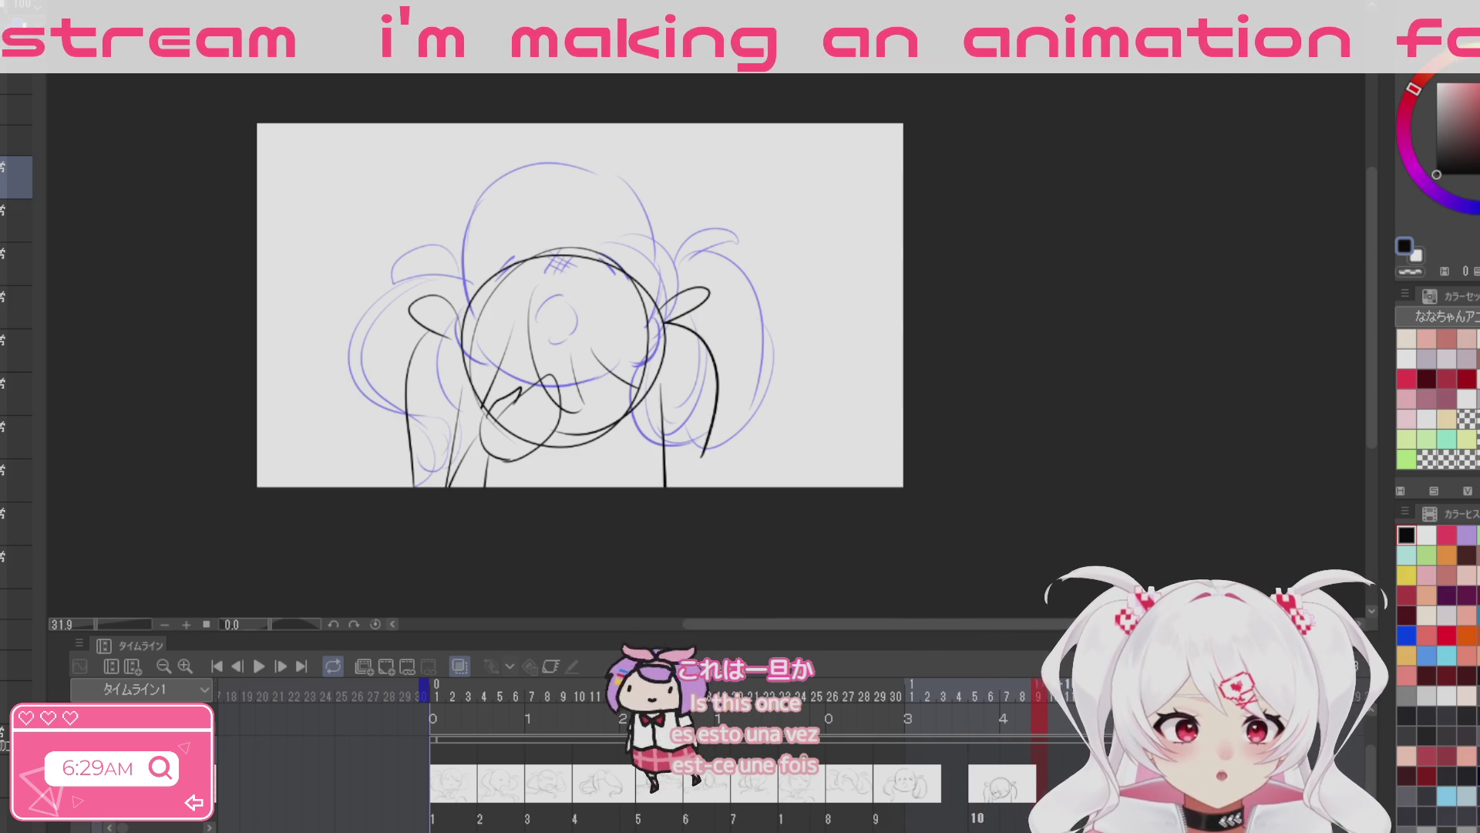
{"action": "key", "text": "ctrl+Right"}
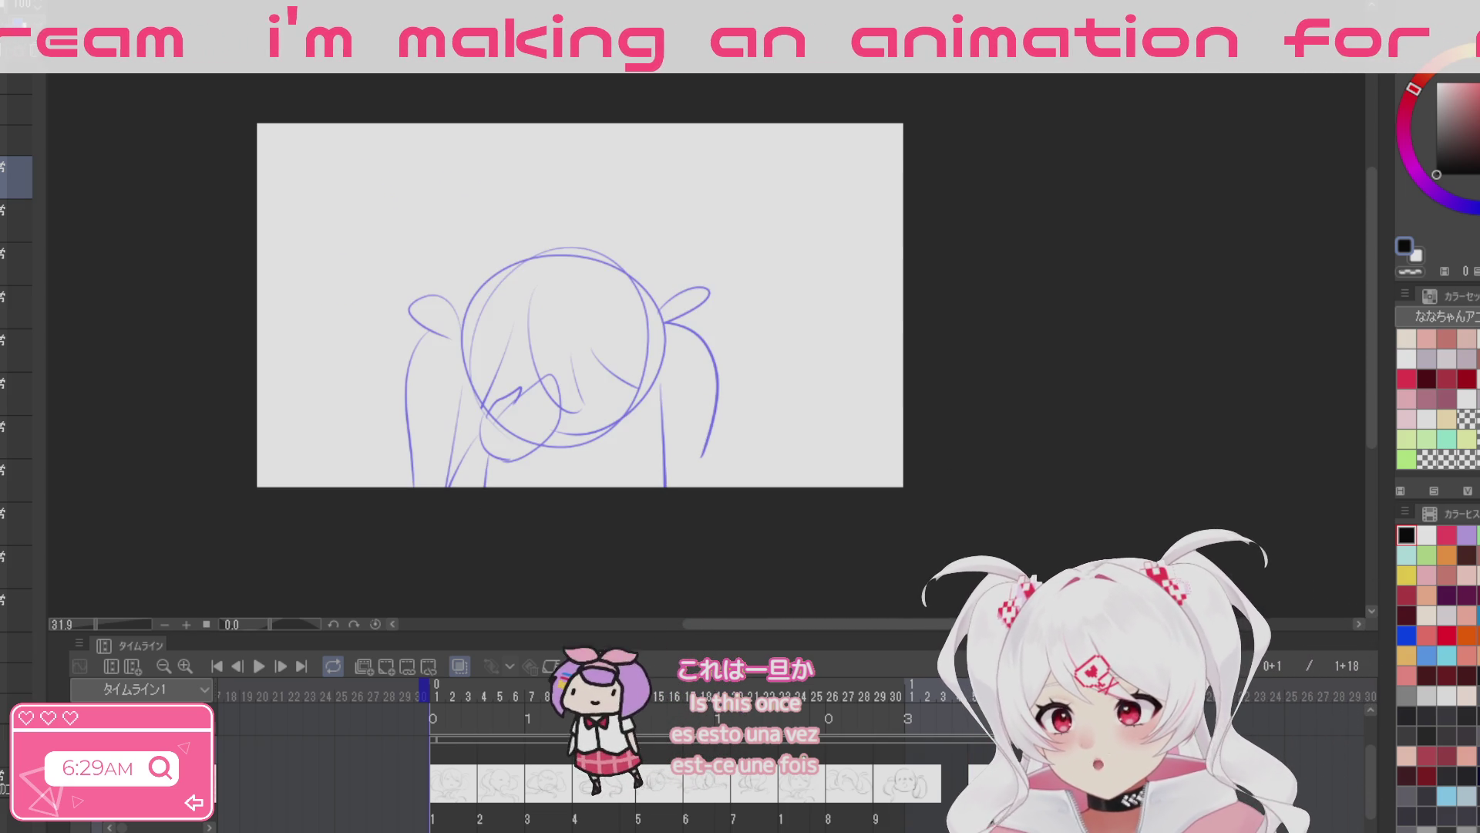
Step: Draw the head circle over the blue rough, undoing the misplaced attempts
{"action": "left_click_drag", "start_coordinate": [532, 200], "coordinate": [567, 418]}
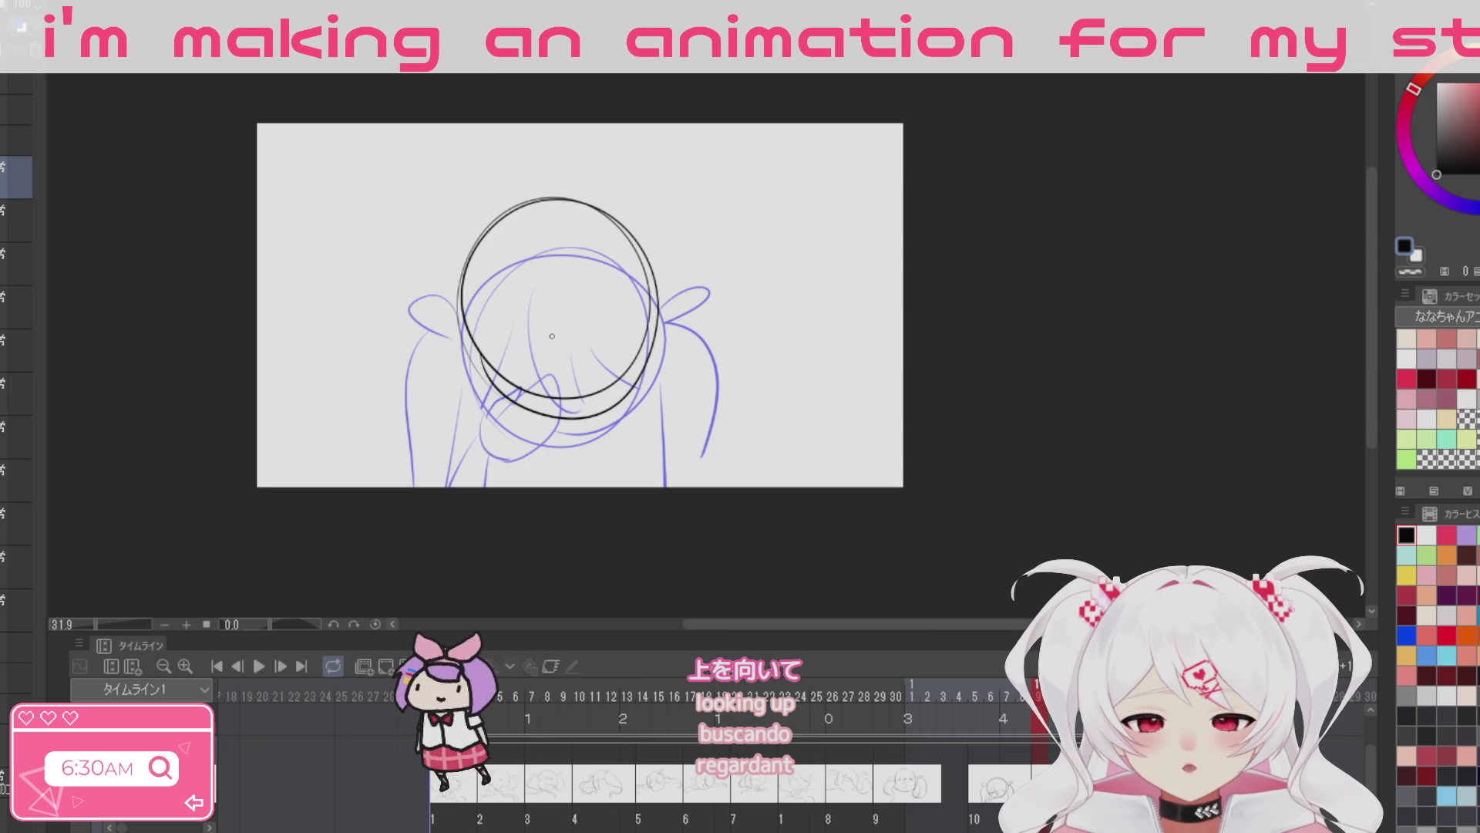
{"action": "key", "text": "ctrl+z"}
{"action": "mouse_move", "coordinate": [540, 285]}
{"action": "left_mouse_down"}
{"action": "mouse_move", "coordinate": [532, 416]}
{"action": "mouse_move", "coordinate": [648, 371]}
{"action": "mouse_move", "coordinate": [539, 417]}
{"action": "left_mouse_up"}
{"action": "key", "text": "ctrl+z"}
{"action": "left_click_drag", "start_coordinate": [498, 344], "coordinate": [531, 332]}
{"action": "key", "text": "ctrl+z"}
{"action": "key", "text": "ctrl+z"}
{"action": "key", "text": "ctrl+z"}
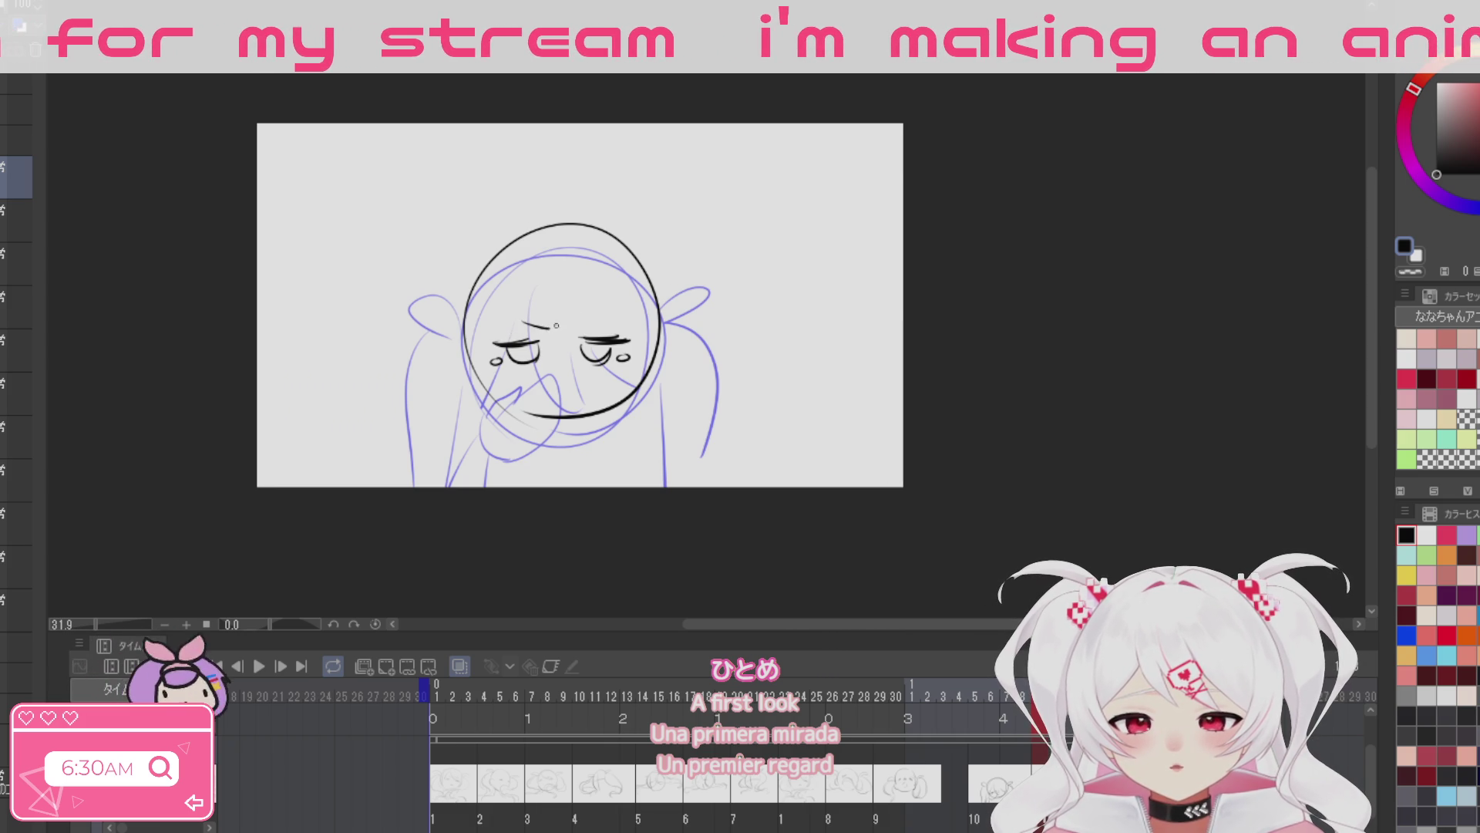
Step: Add eyebrow and stress marks, then sketch the hand looping over the mouth
{"action": "left_click_drag", "start_coordinate": [562, 320], "coordinate": [551, 331]}
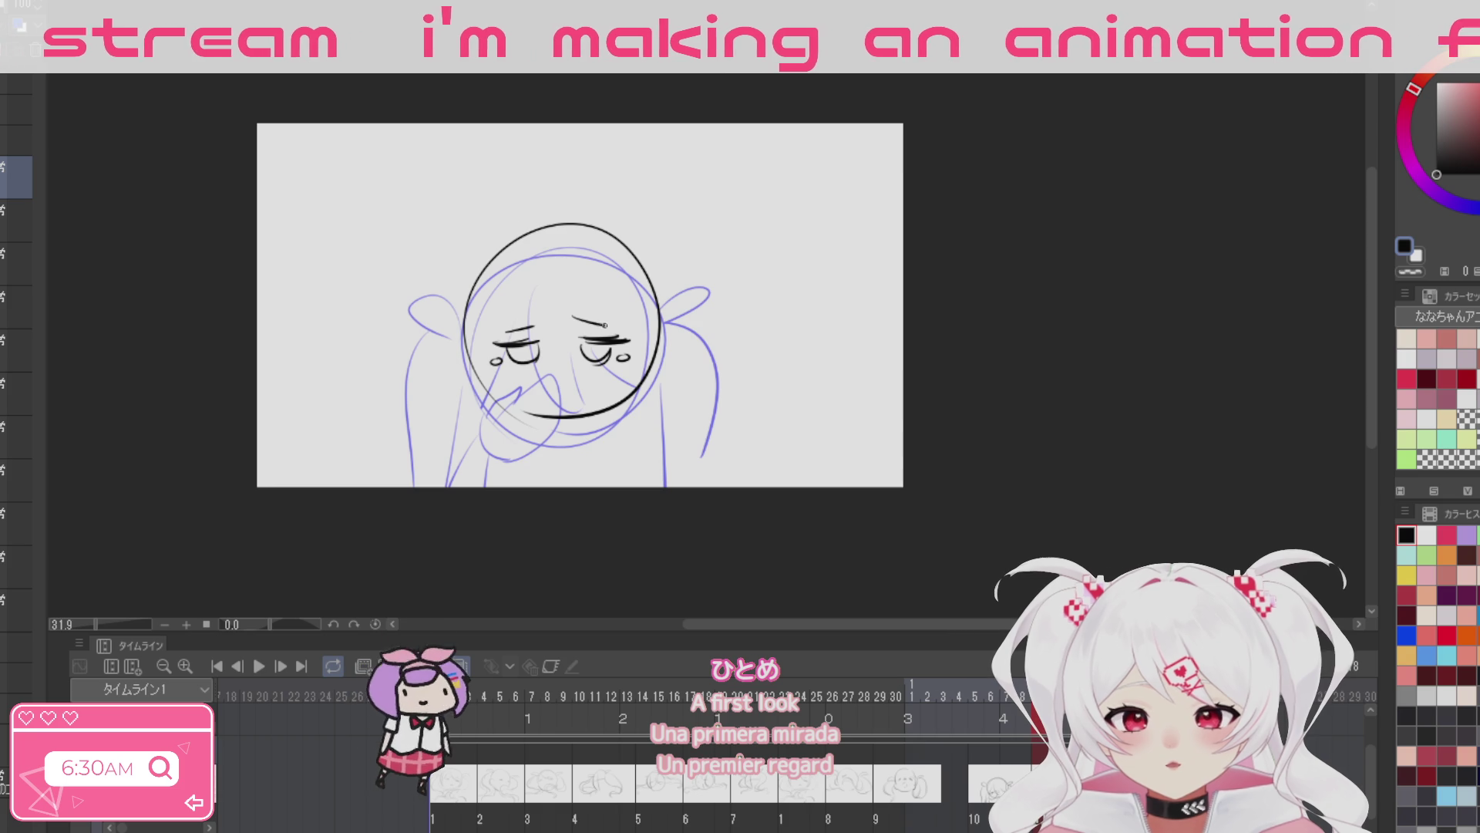
{"action": "left_click_drag", "start_coordinate": [552, 321], "coordinate": [626, 330]}
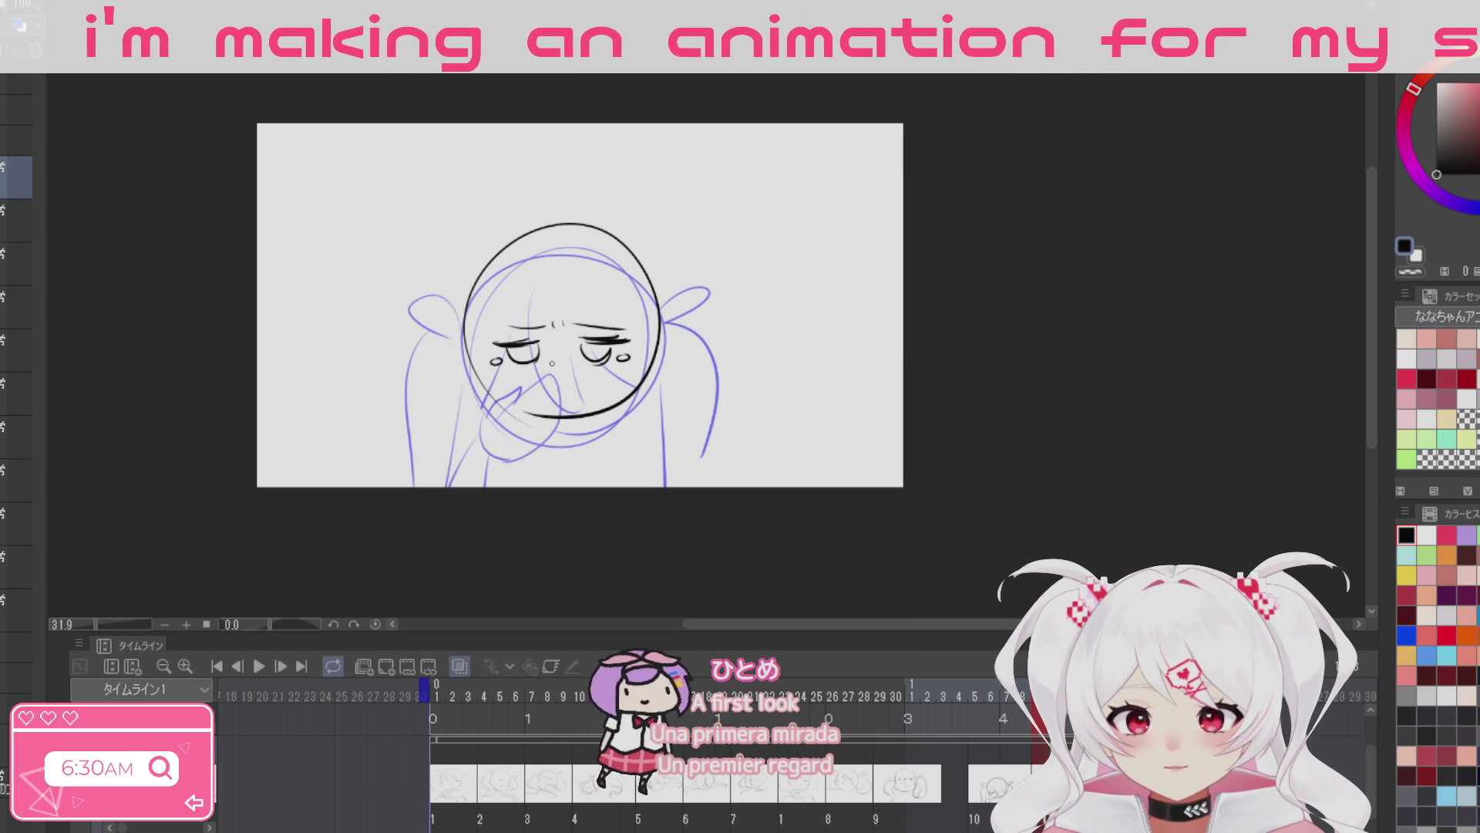
{"action": "left_click_drag", "start_coordinate": [549, 361], "coordinate": [539, 426]}
{"action": "left_click_drag", "start_coordinate": [539, 371], "coordinate": [563, 411]}
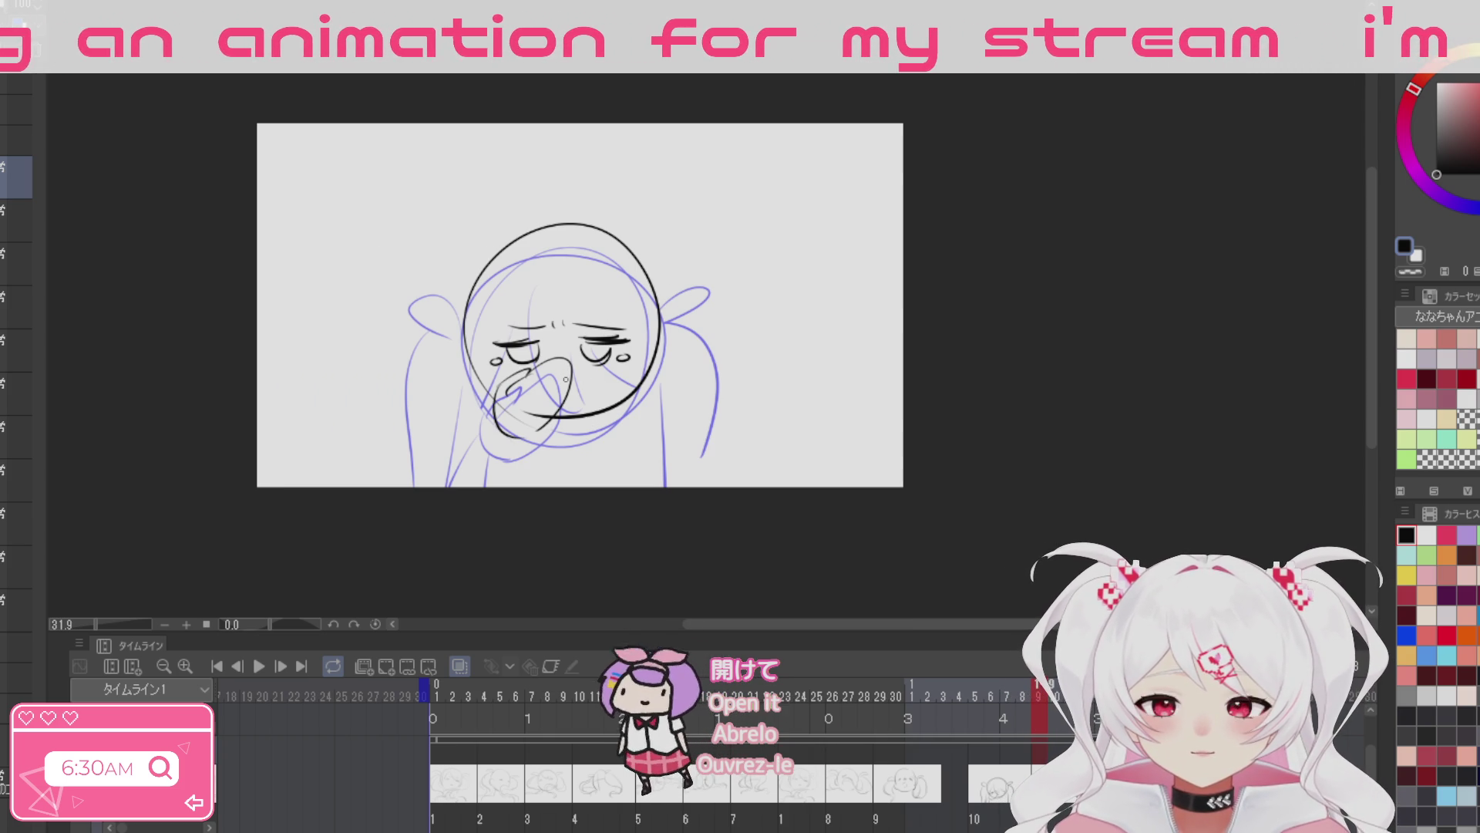
{"action": "key", "text": "ctrl+z"}
{"action": "key", "text": "ctrl+z"}
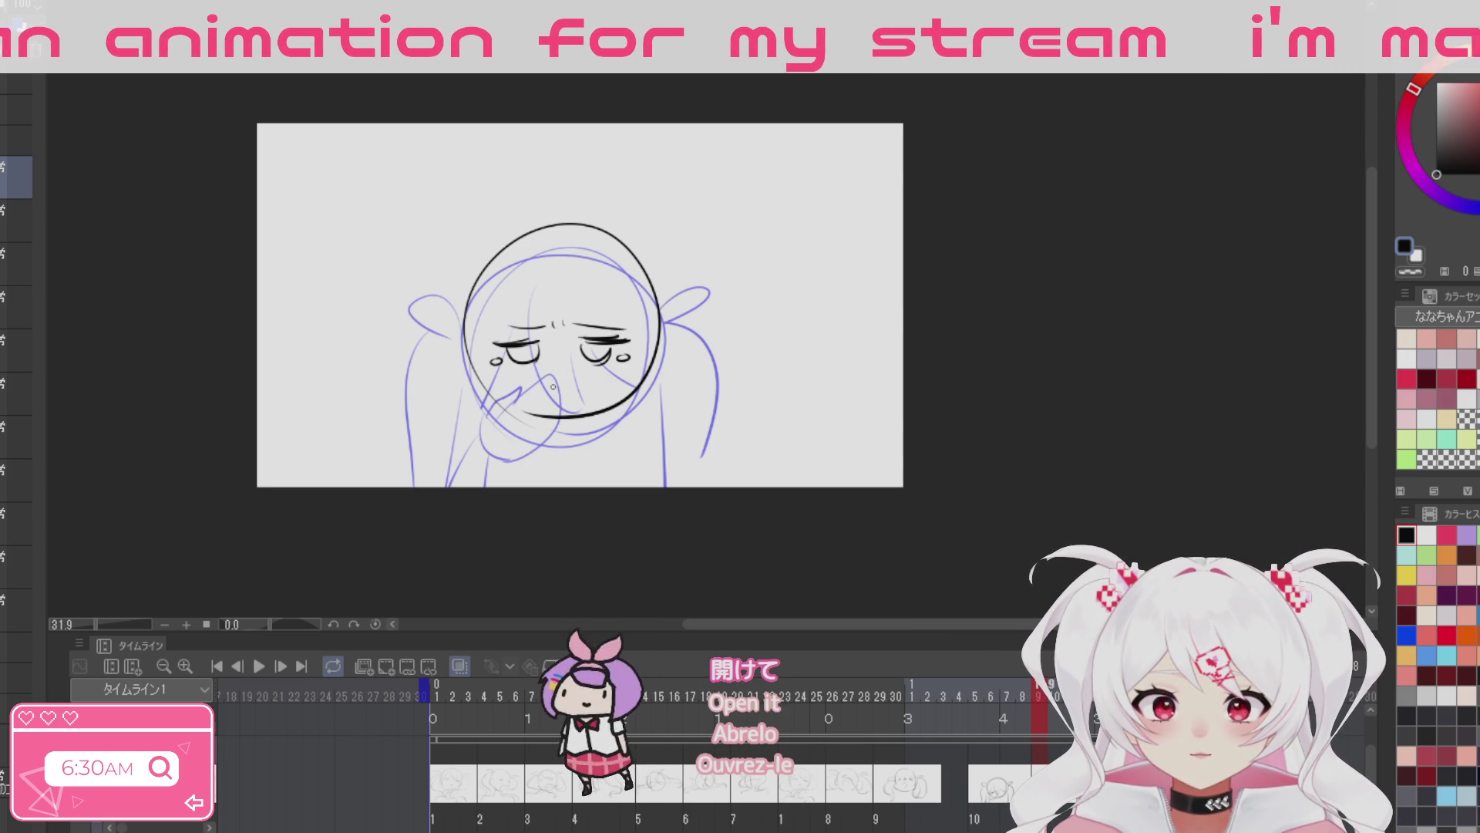
{"action": "mouse_move", "coordinate": [493, 417]}
{"action": "left_mouse_down"}
{"action": "mouse_move", "coordinate": [525, 371]}
{"action": "mouse_move", "coordinate": [526, 429]}
{"action": "mouse_move", "coordinate": [578, 393]}
{"action": "left_mouse_up"}
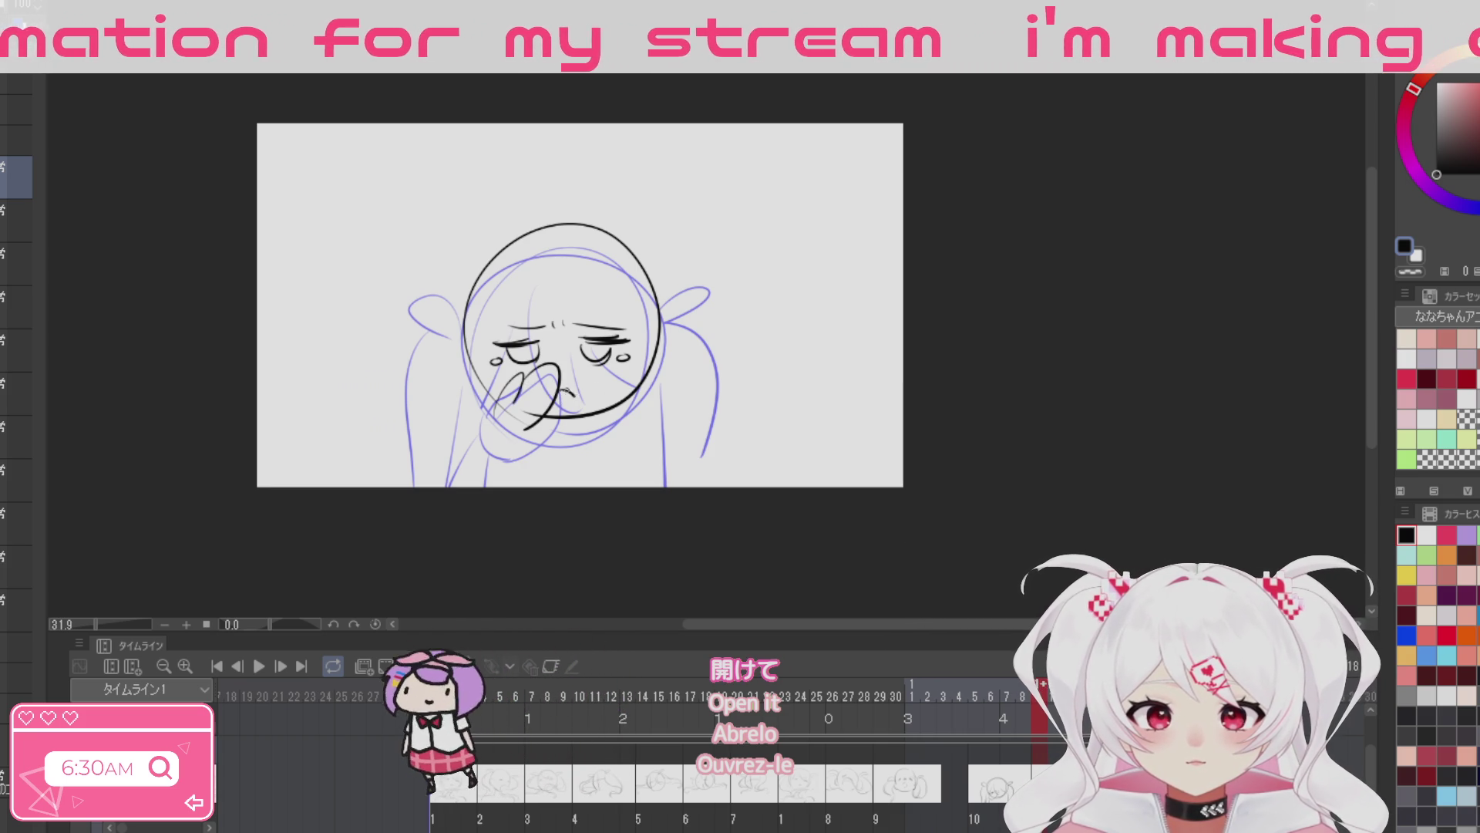
Step: Sketch the centre hair strand, right-curving bangs and the outer left hair arc
{"action": "left_click_drag", "start_coordinate": [534, 236], "coordinate": [647, 339]}
{"action": "left_click_drag", "start_coordinate": [540, 217], "coordinate": [456, 362]}
{"action": "left_click_drag", "start_coordinate": [531, 278], "coordinate": [486, 343]}
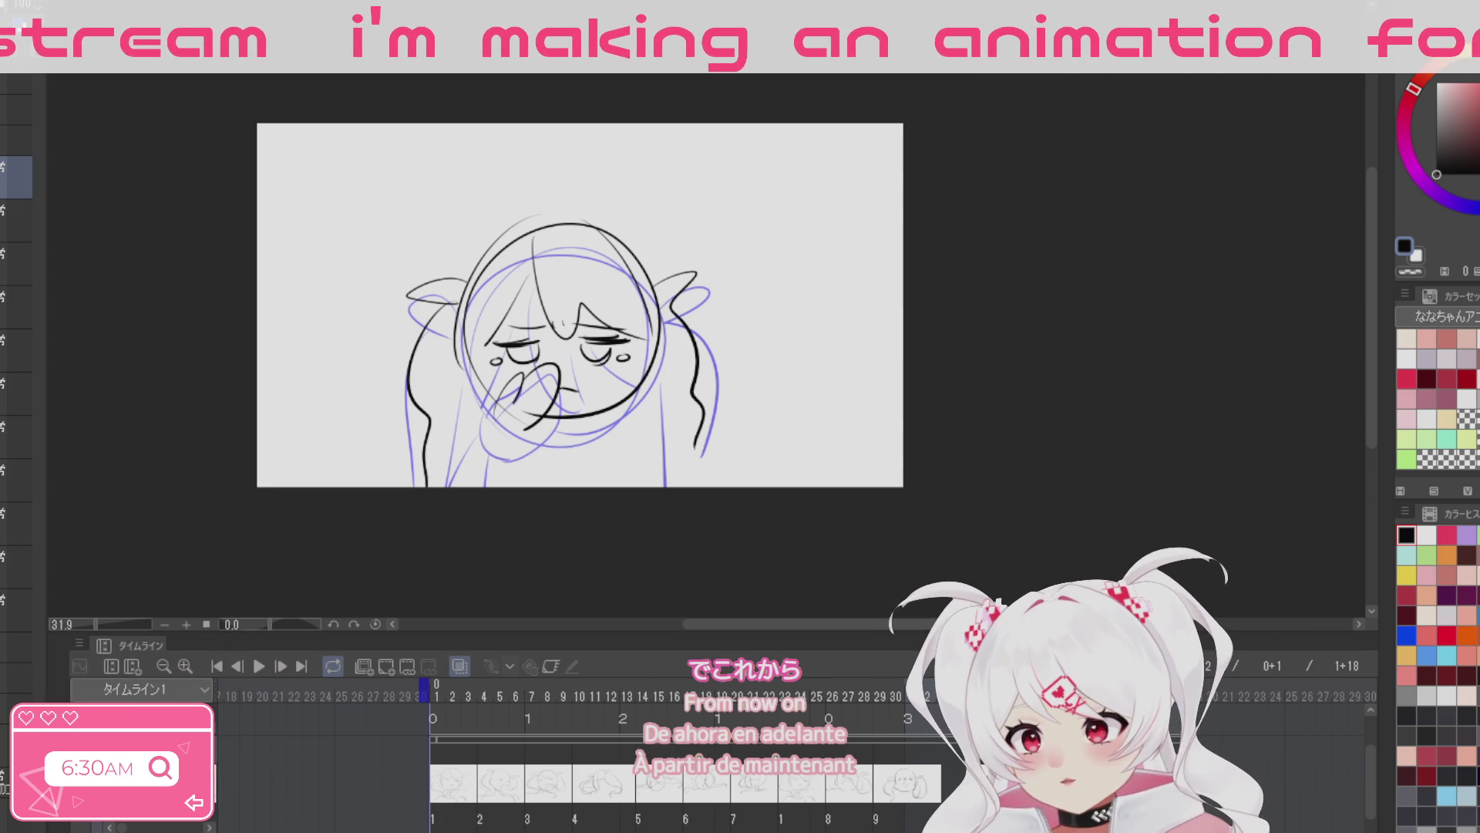
{"action": "key", "text": "Right"}
{"action": "key", "text": "Right"}
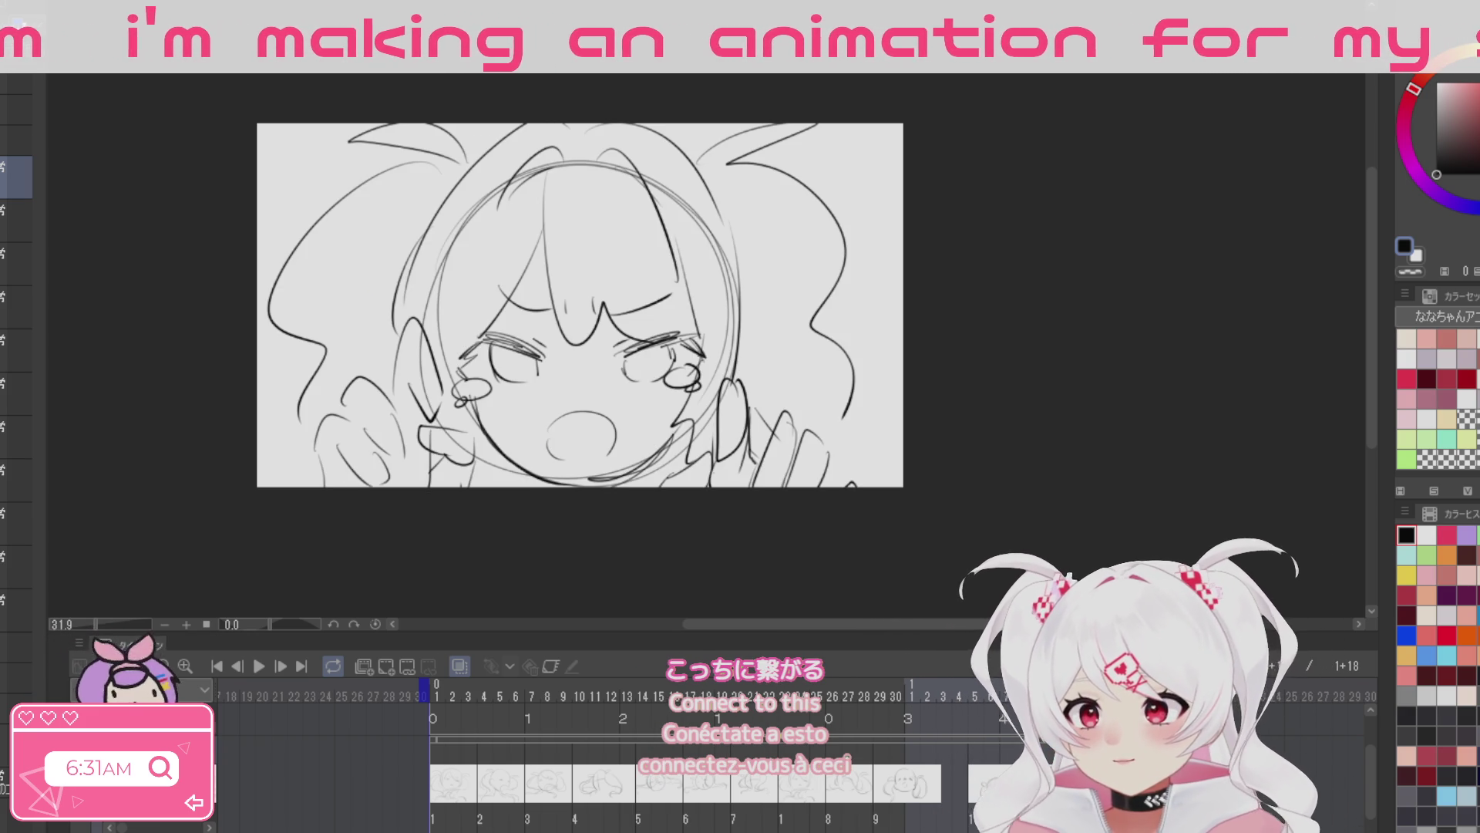
Step: Step forward to the next animation frame
{"action": "key", "text": "Right"}
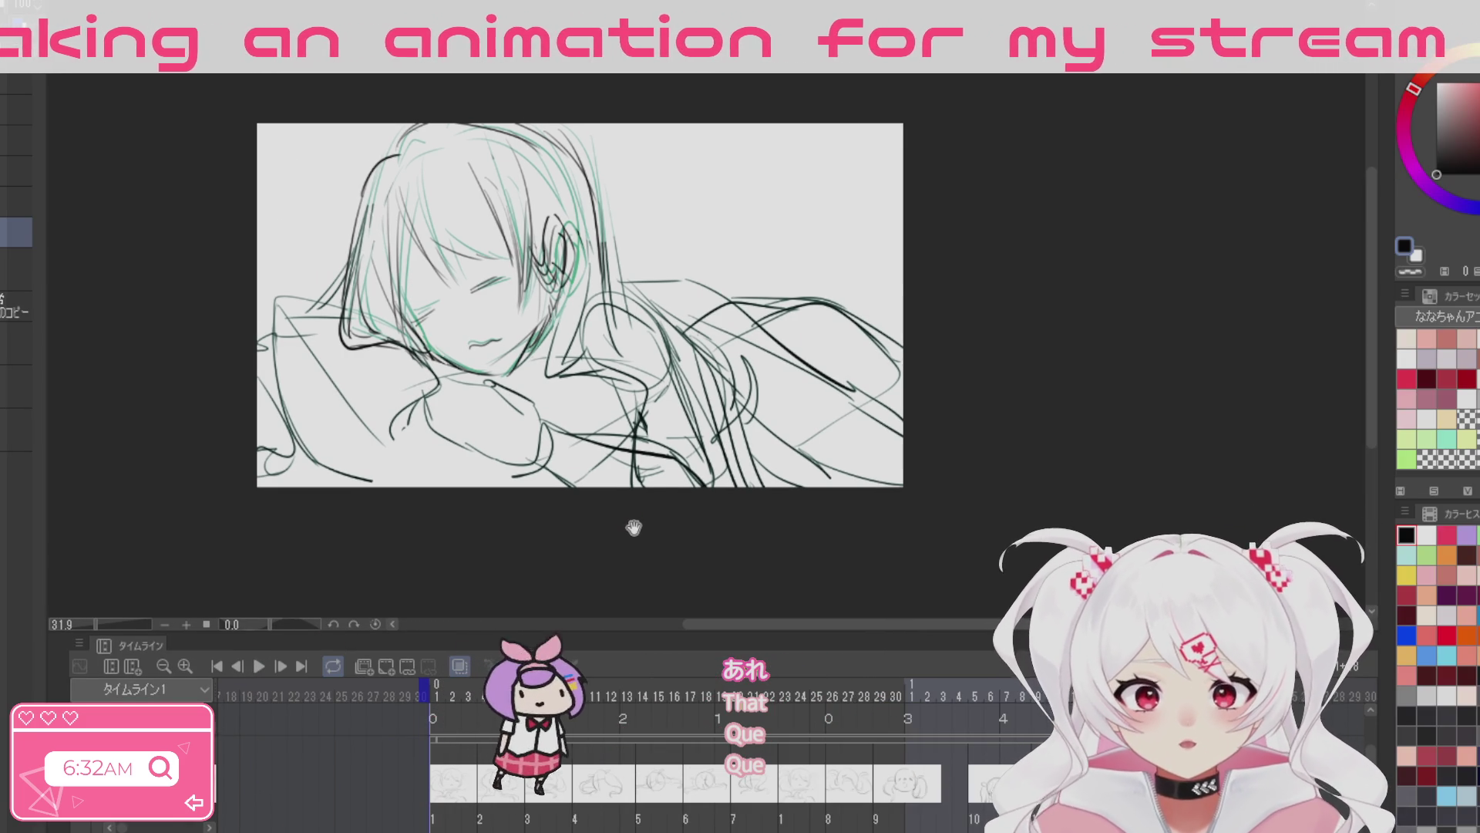
Step: Nudge the canvas view and add a new animation track above the original
{"action": "left_click_drag", "start_coordinate": [633, 528], "coordinate": [625, 567]}
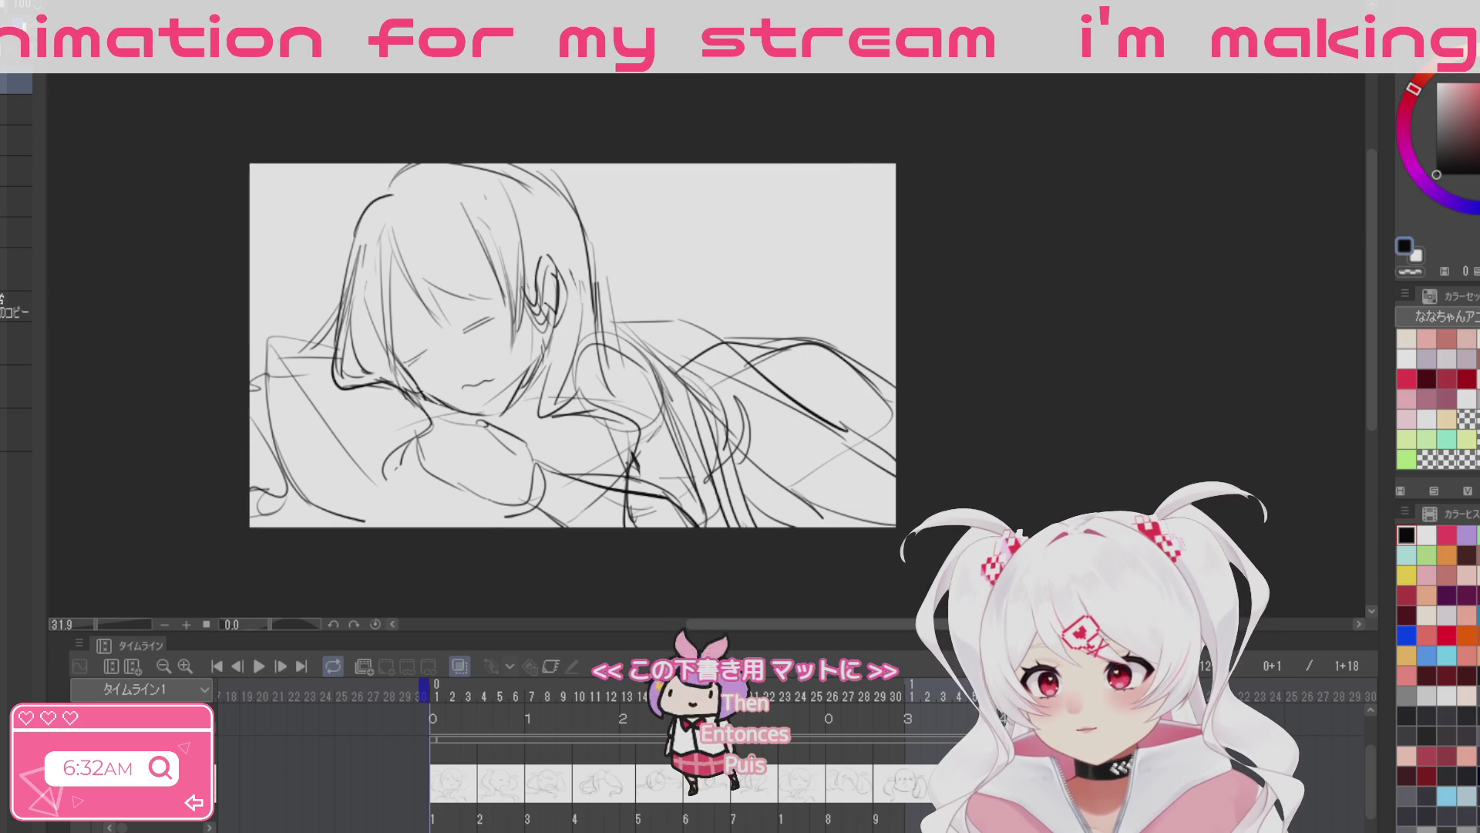
{"action": "key", "text": "ctrl+v"}
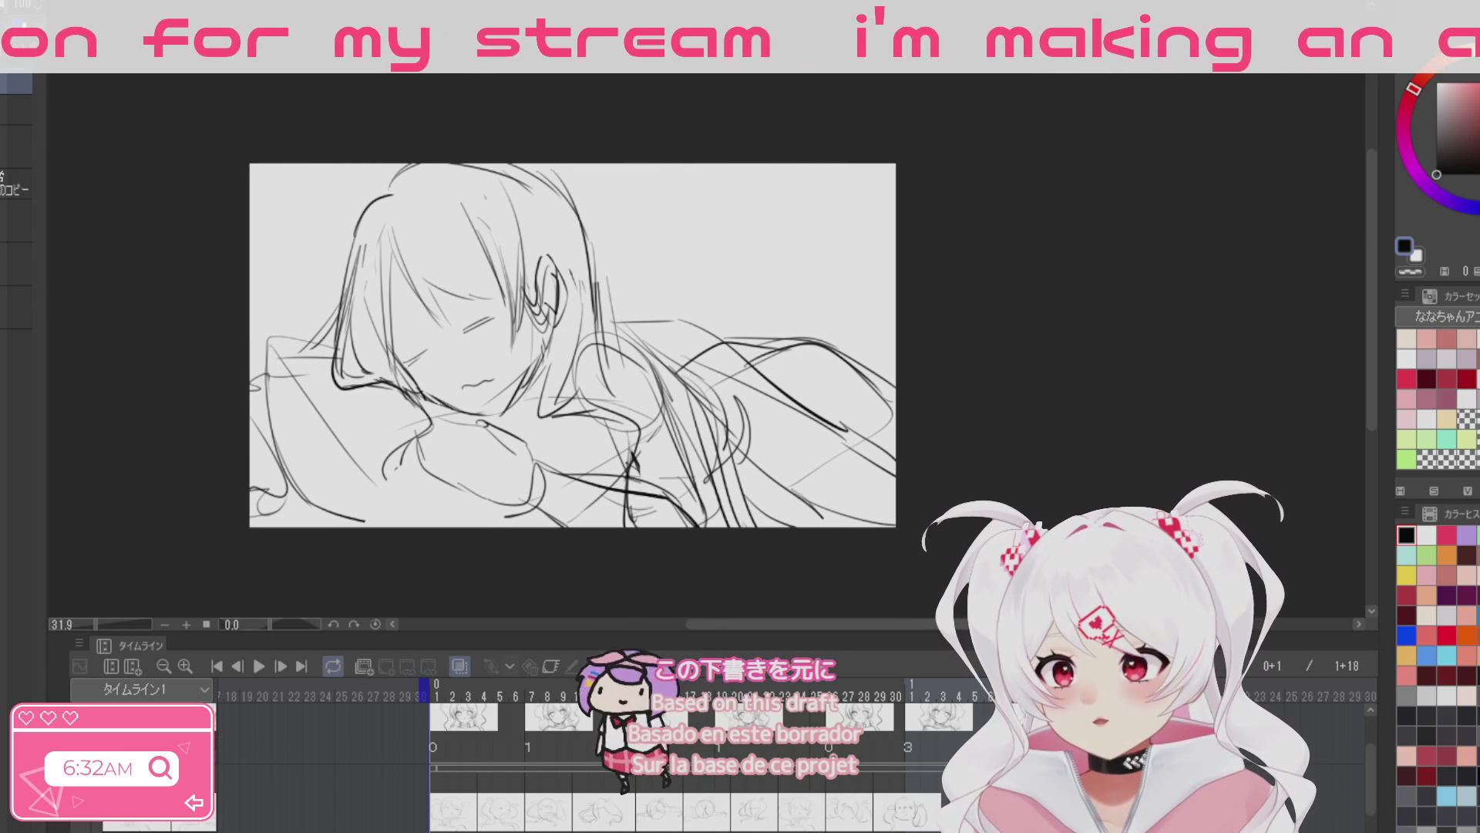
Step: Add another cel track and create a new cel at frame 1
{"action": "key", "text": "ctrl+v"}
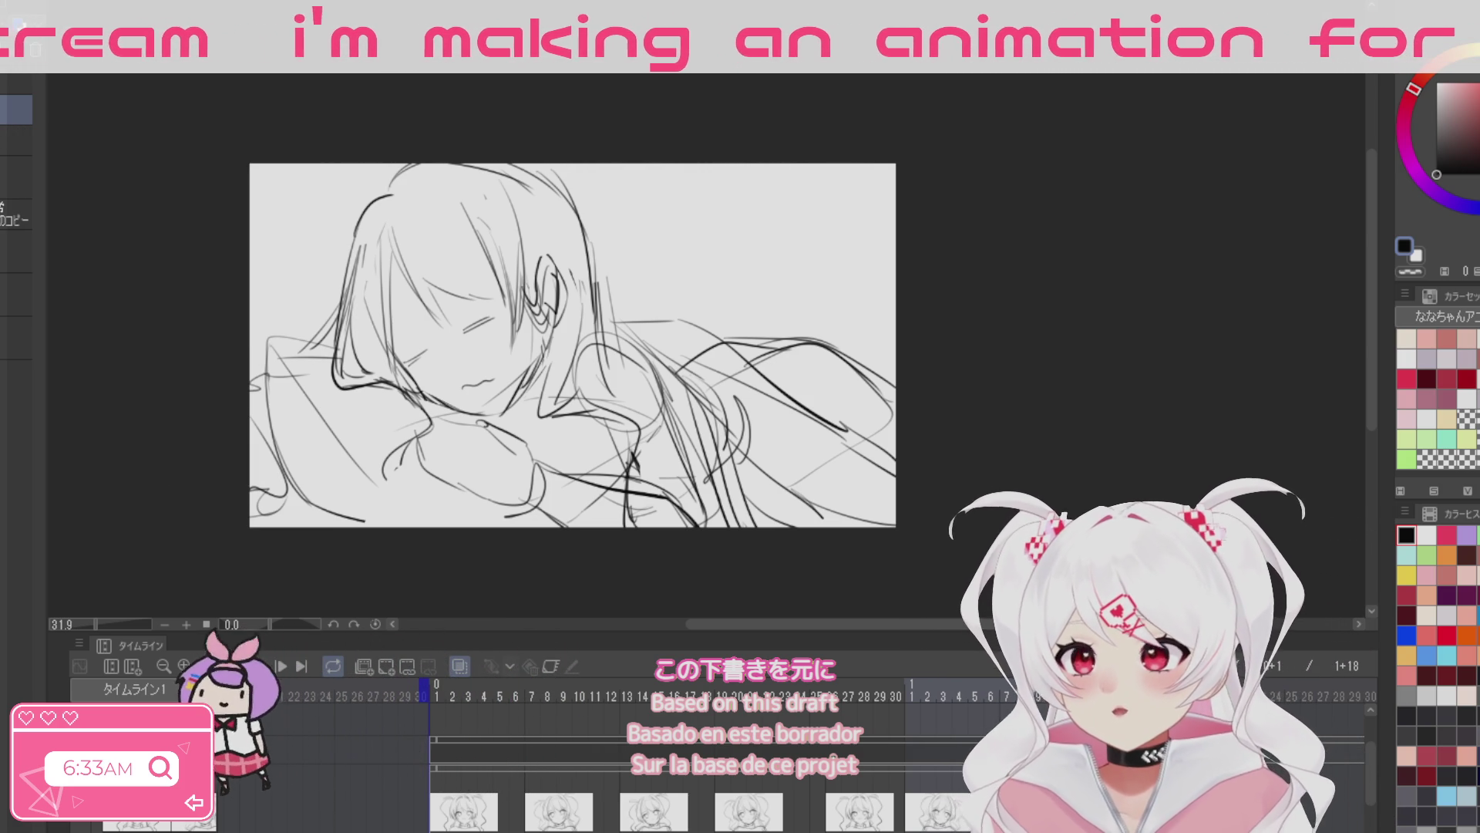
{"action": "left_click", "coordinate": [9, 137]}
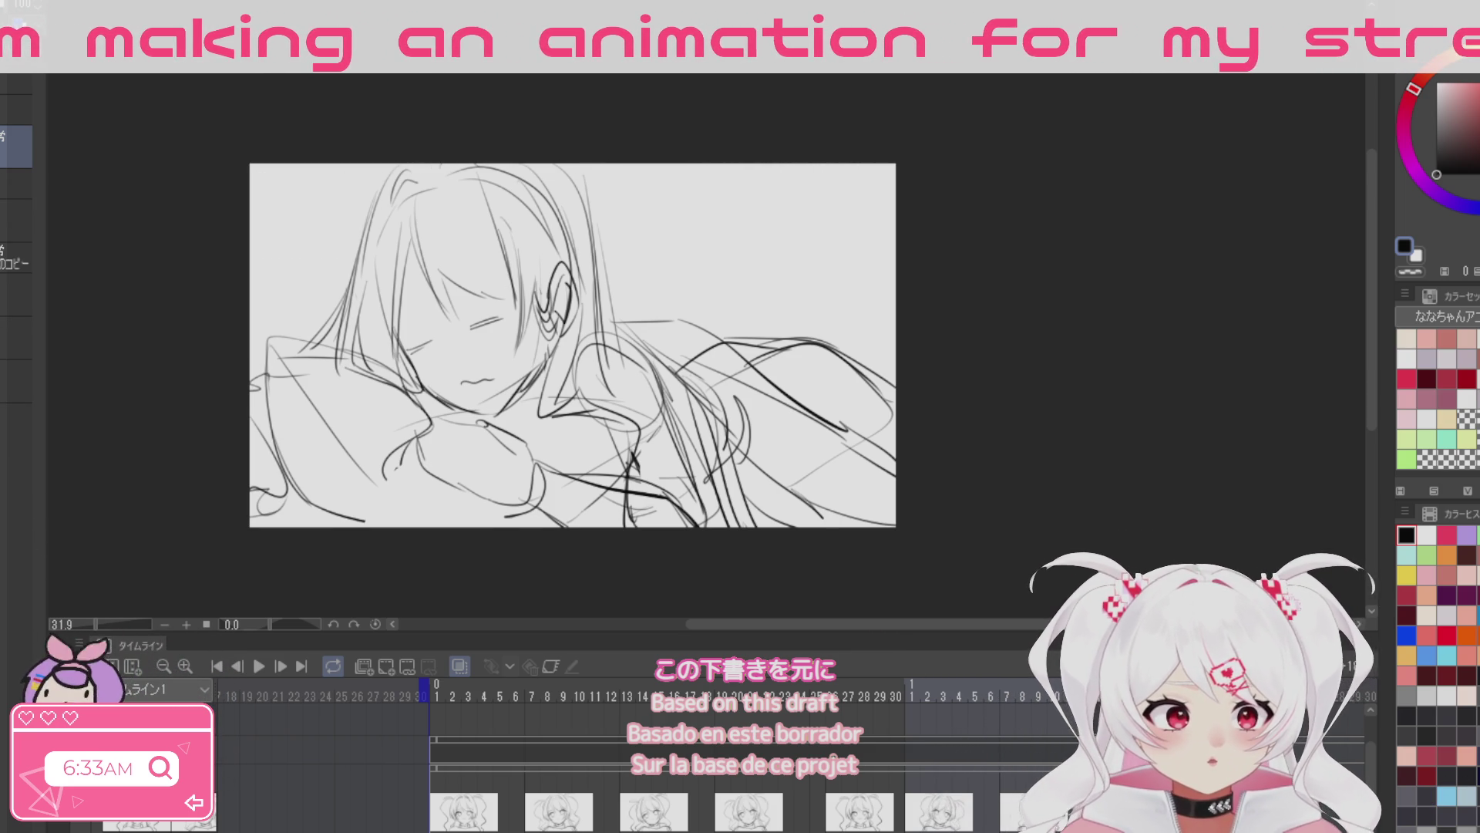
{"action": "left_click", "coordinate": [436, 724]}
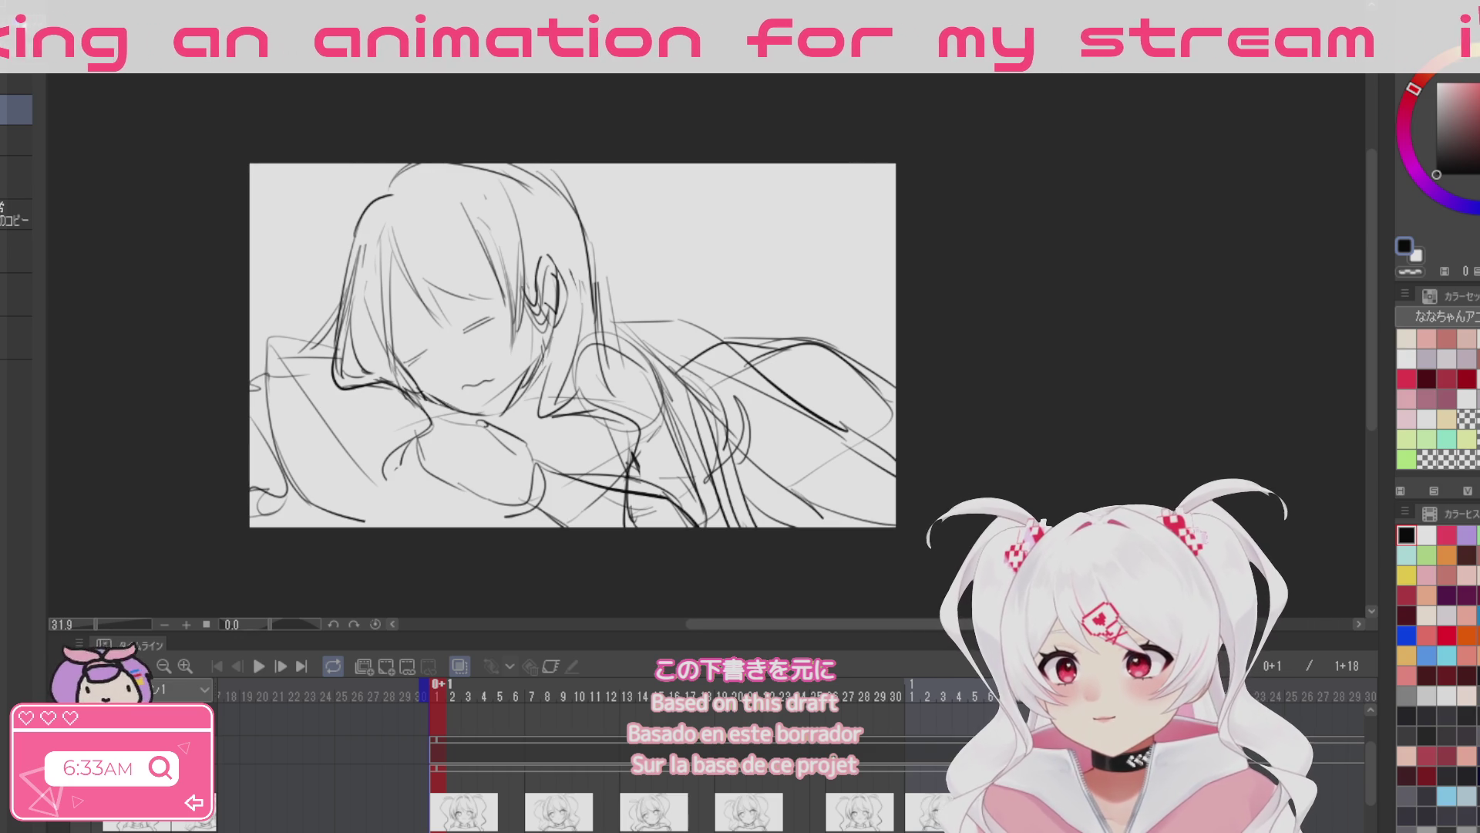
{"action": "key", "text": "ctrl+shift+n"}
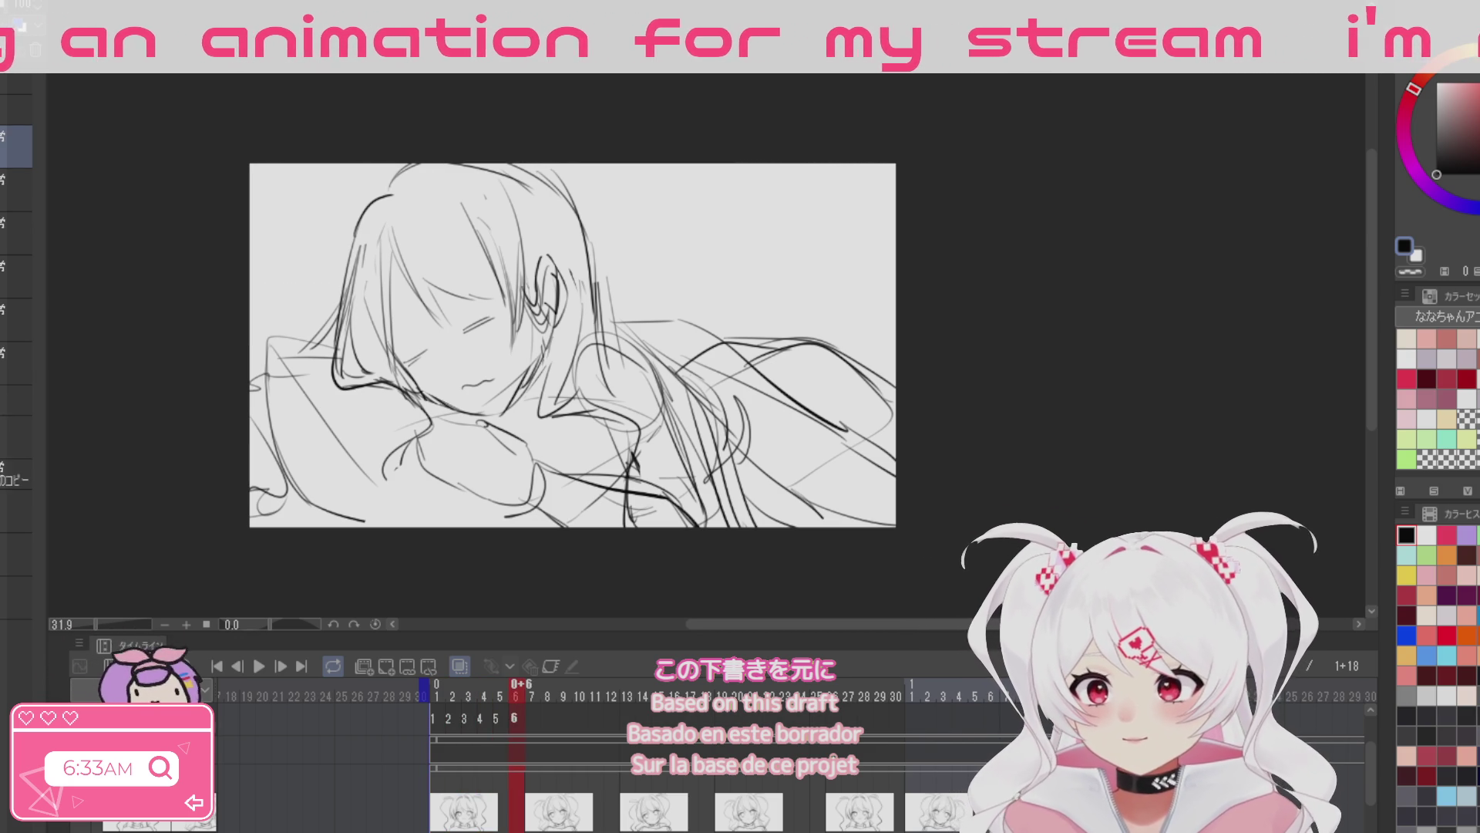
{"action": "left_click", "coordinate": [531, 717]}
{"action": "left_click", "coordinate": [437, 720]}
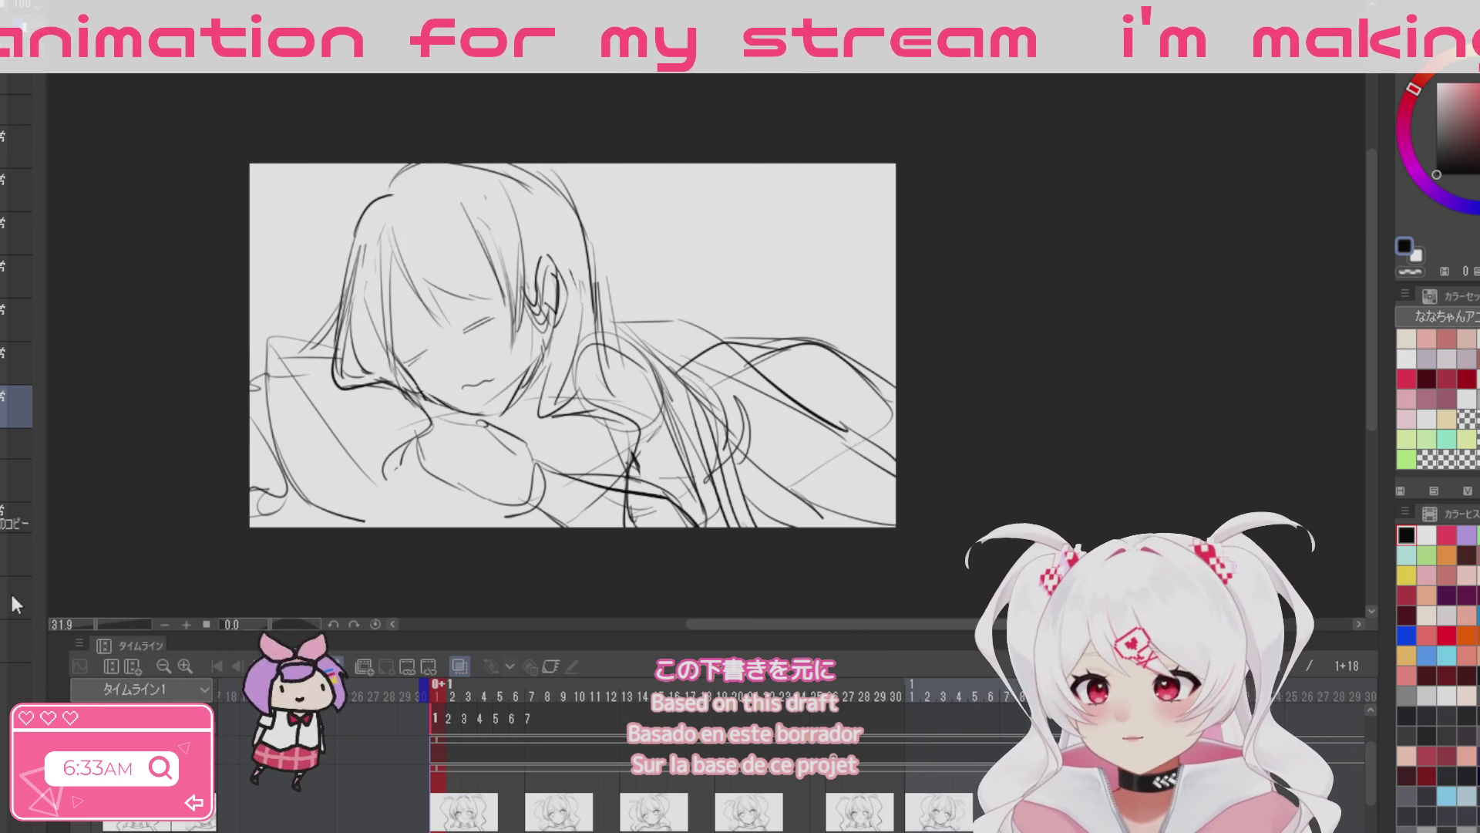
Step: Switch layers so the rough fades, and reposition the view on the sleeping sketch
{"action": "left_click", "coordinate": [15, 443]}
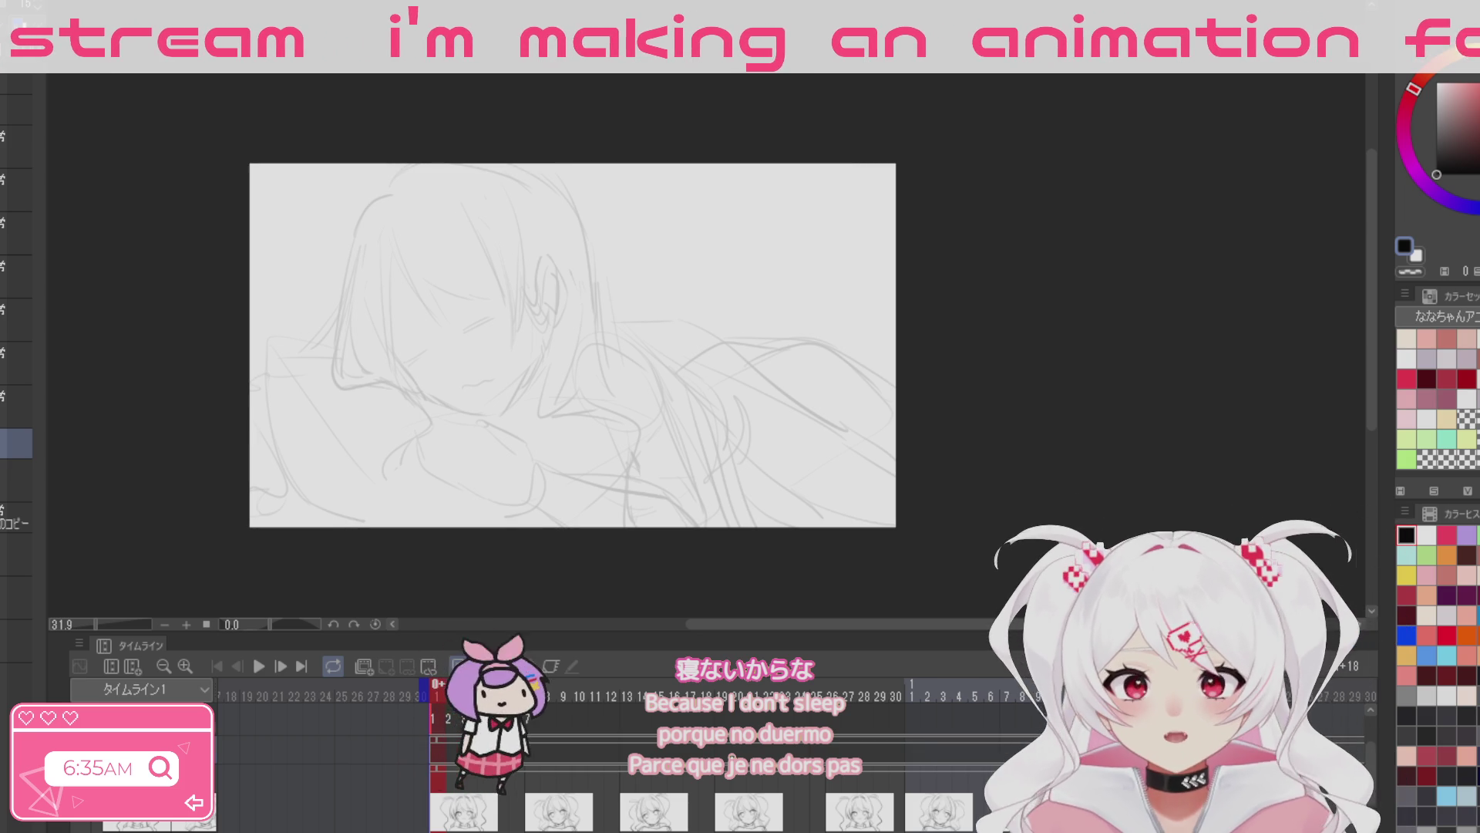
{"action": "left_click_drag", "start_coordinate": [840, 546], "coordinate": [777, 500]}
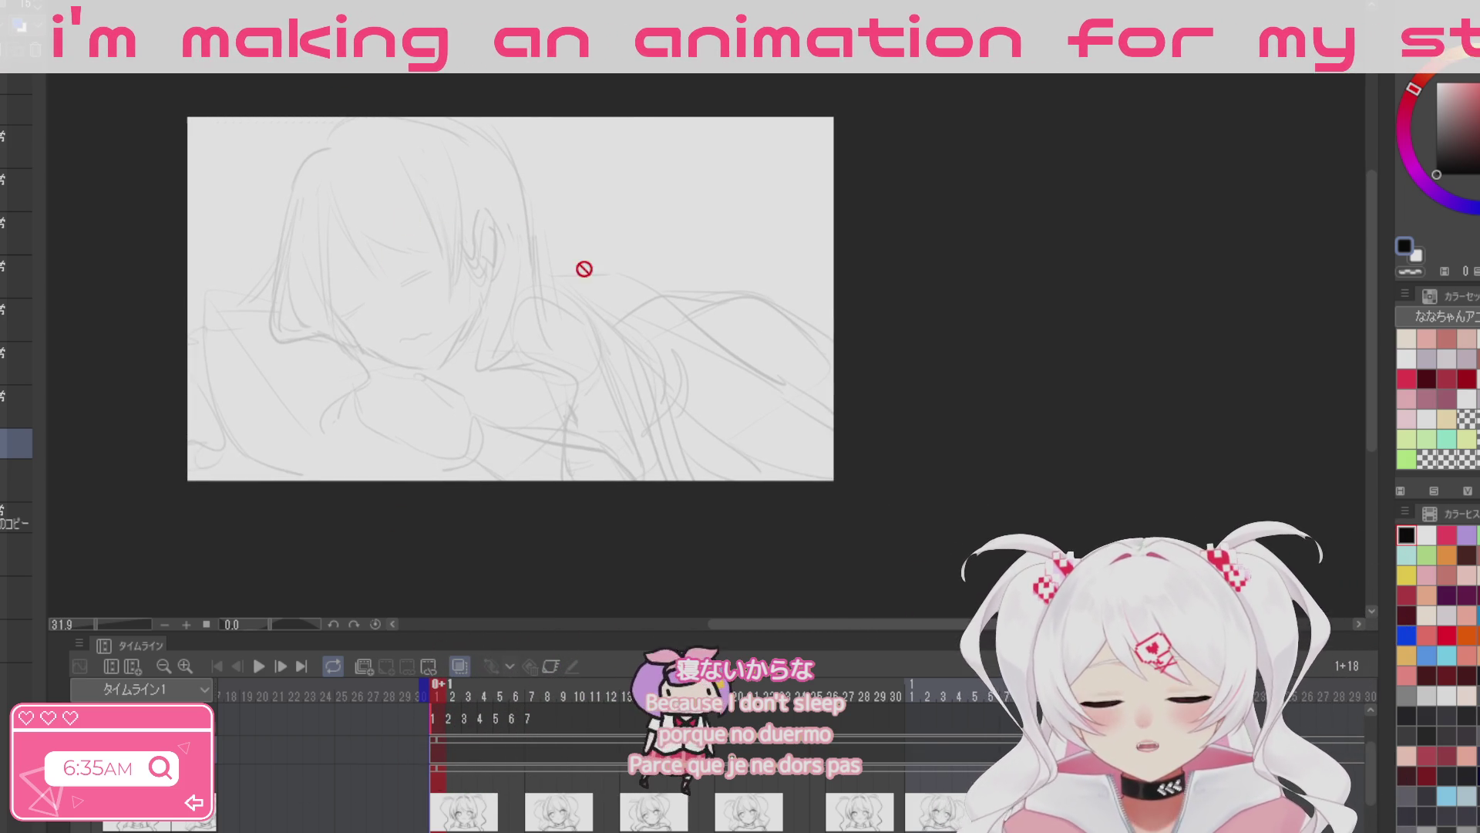
{"action": "left_click_drag", "start_coordinate": [727, 393], "coordinate": [757, 432]}
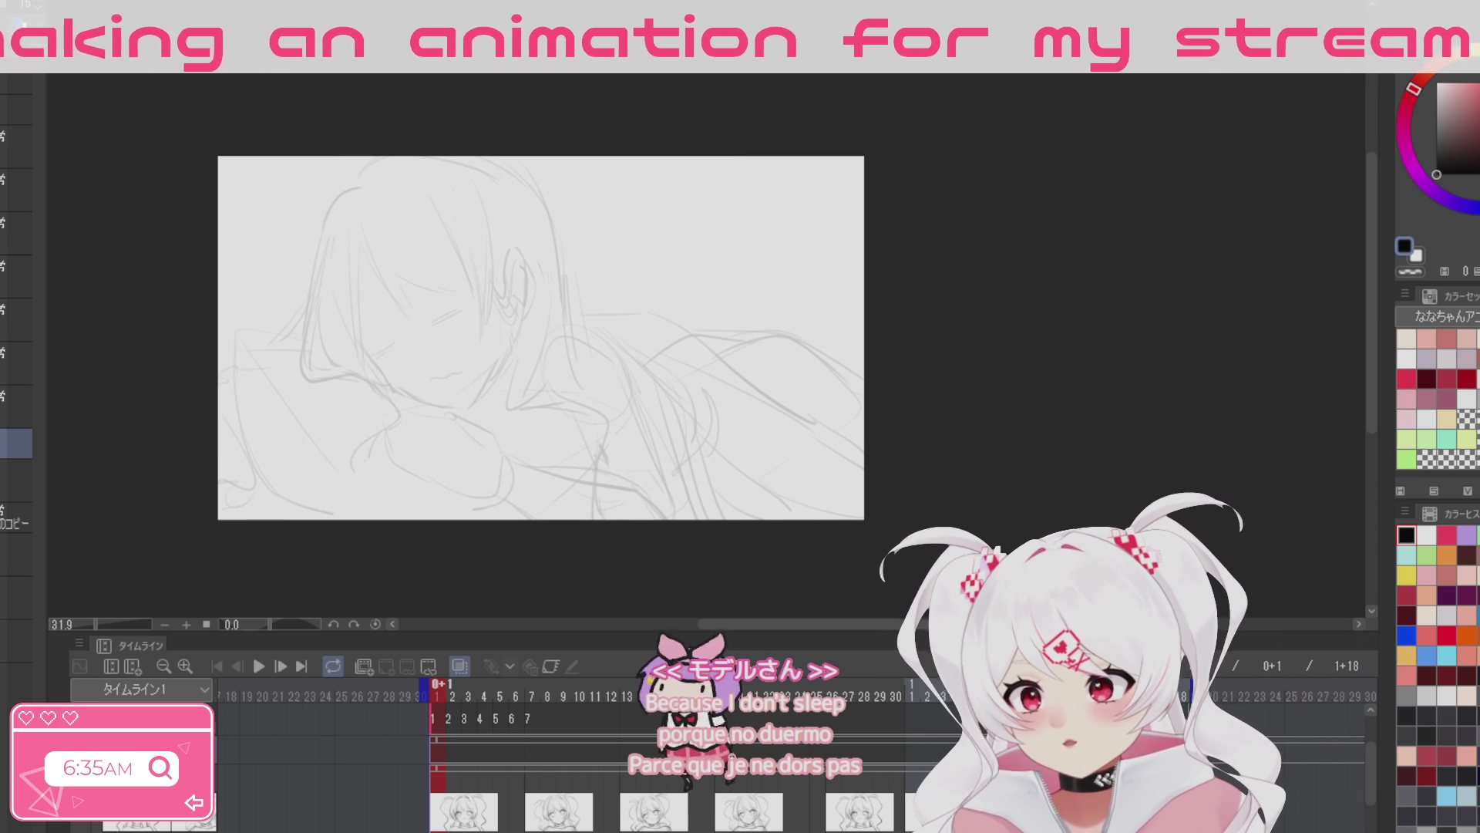
Step: On the upper layer, draw a dark oval head outline and nudge it up-left
{"action": "key", "text": "alt+bracketright"}
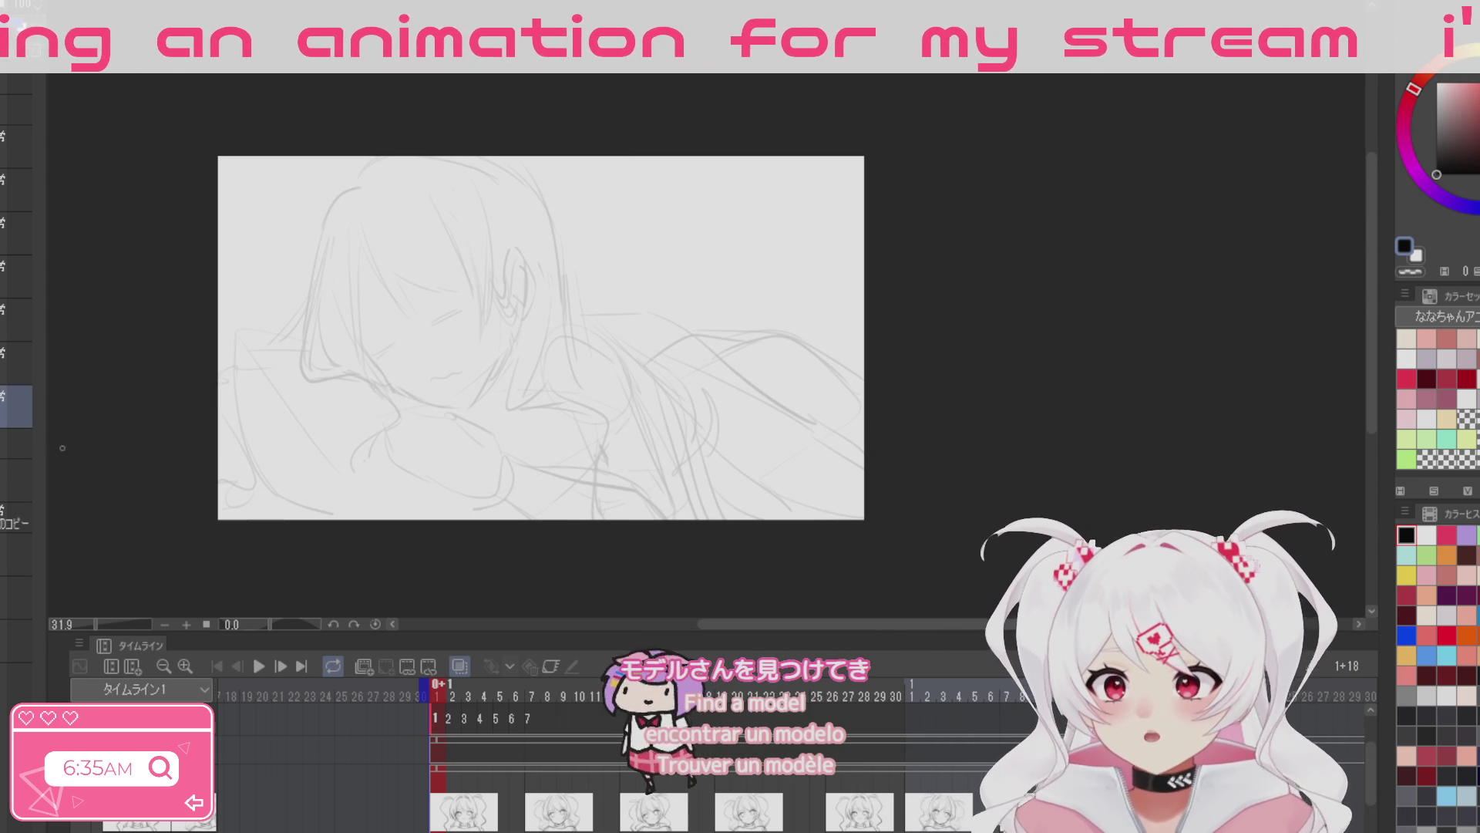
{"action": "key", "text": "alt+bracketleft"}
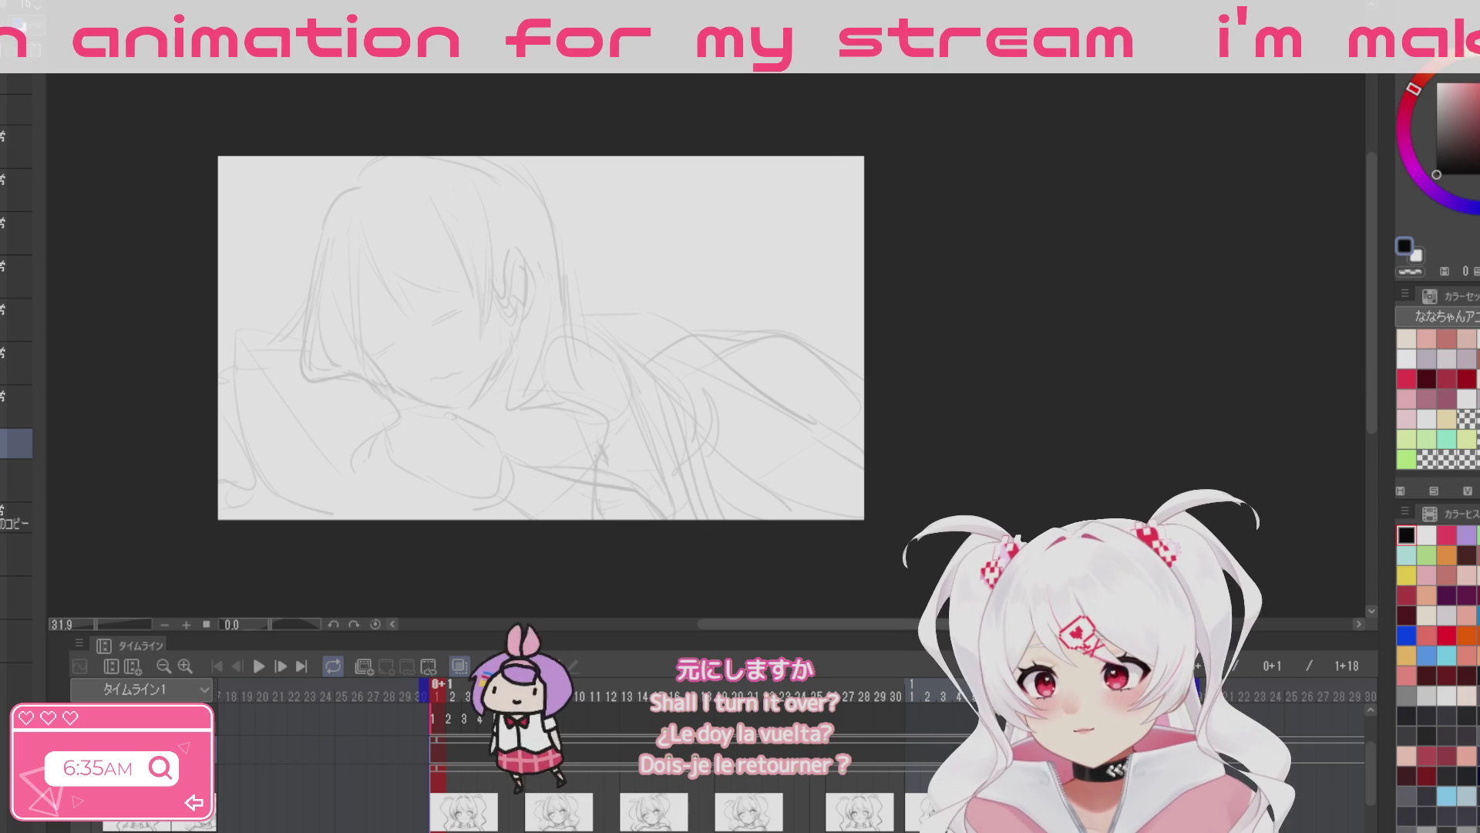
{"action": "key", "text": "alt+bracketright"}
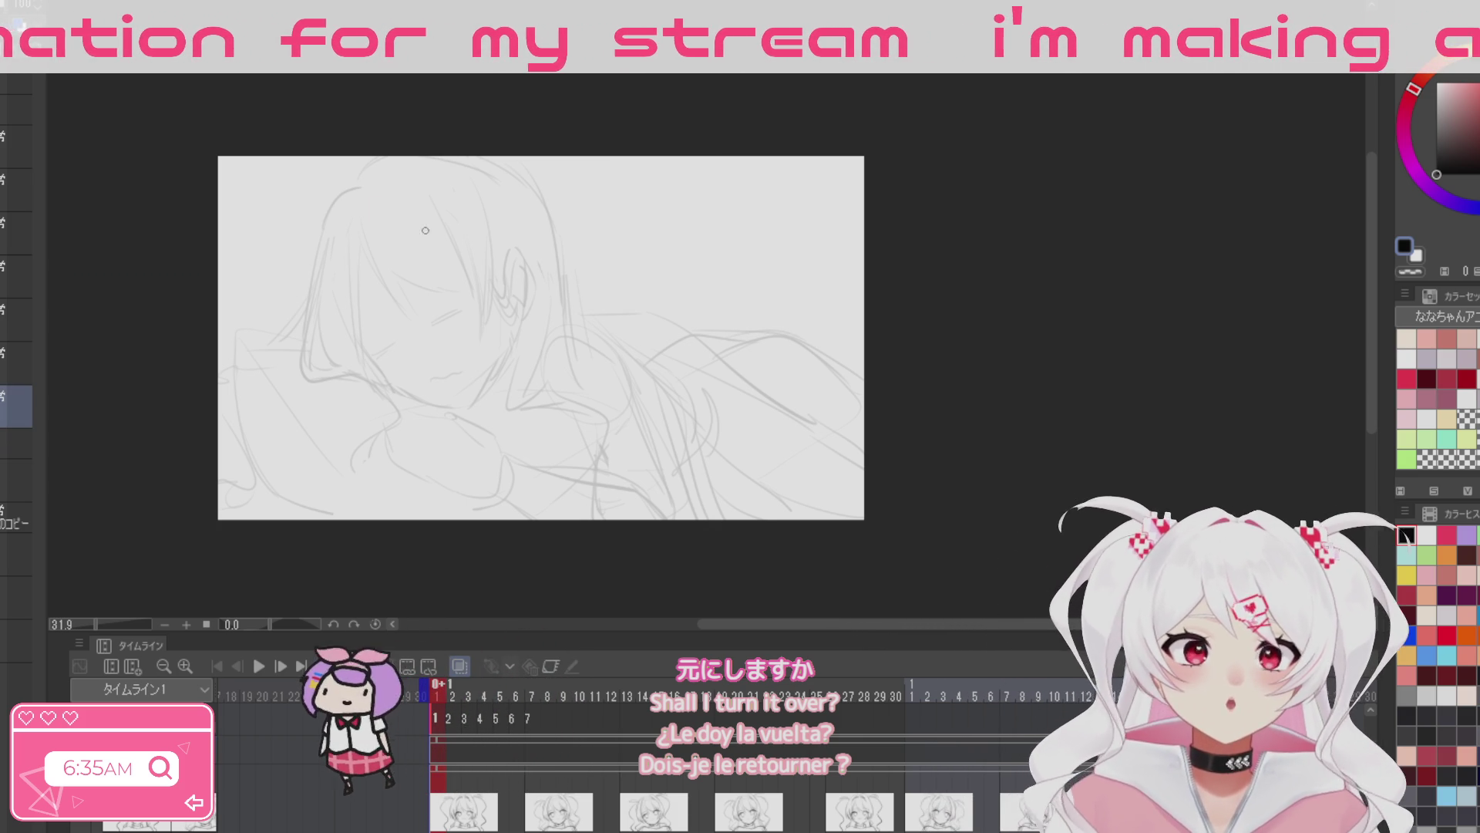
{"action": "mouse_move", "coordinate": [407, 262]}
{"action": "left_mouse_down"}
{"action": "mouse_move", "coordinate": [405, 360]}
{"action": "mouse_move", "coordinate": [495, 186]}
{"action": "mouse_move", "coordinate": [622, 286]}
{"action": "left_mouse_up"}
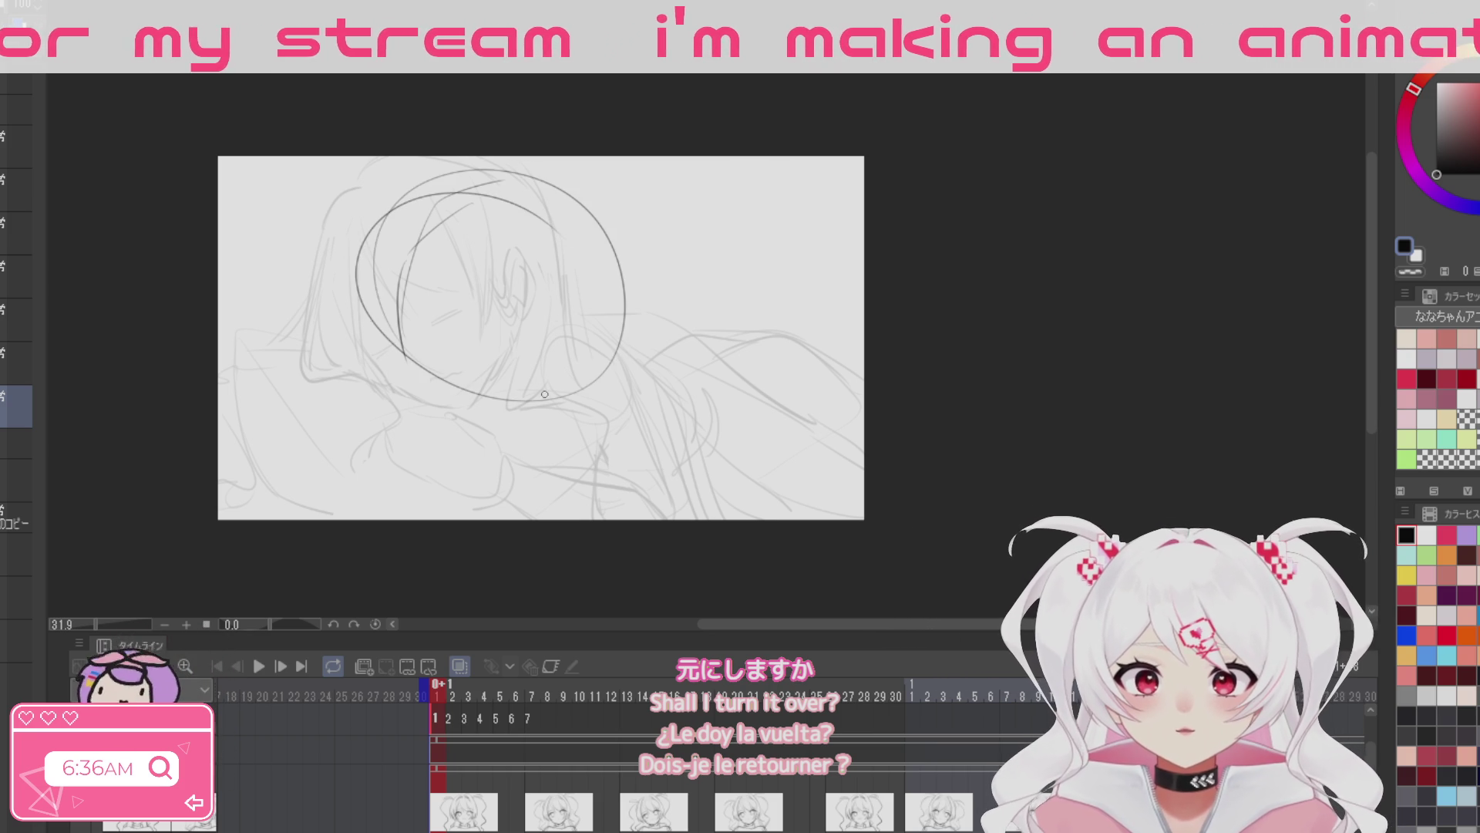
{"action": "mouse_move", "coordinate": [613, 300]}
{"action": "left_mouse_down"}
{"action": "mouse_move", "coordinate": [445, 209]}
{"action": "mouse_move", "coordinate": [538, 388]}
{"action": "left_mouse_up"}
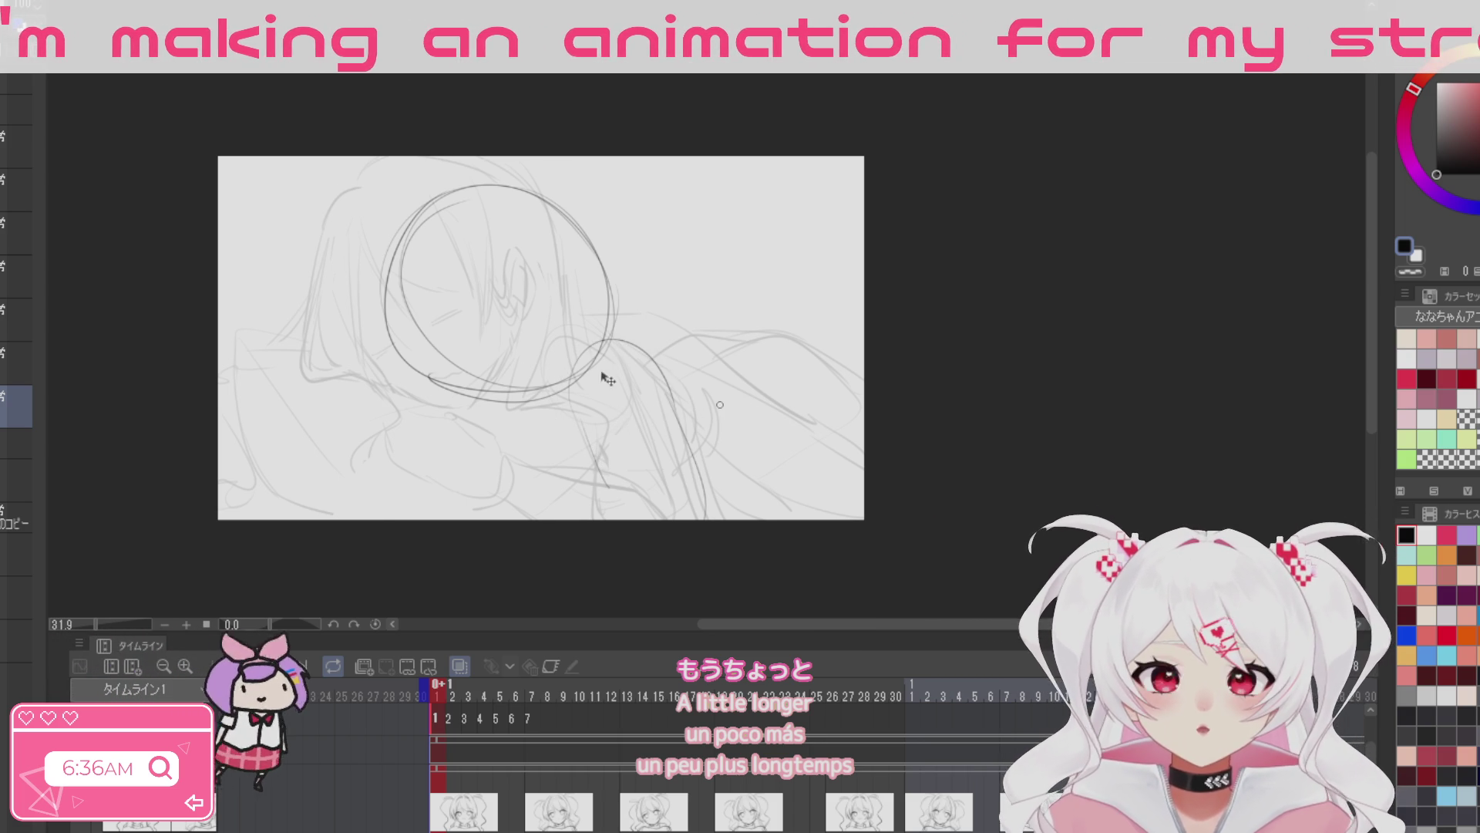
{"action": "key", "text": "ctrl+t"}
{"action": "left_click_drag", "start_coordinate": [628, 413], "coordinate": [618, 399]}
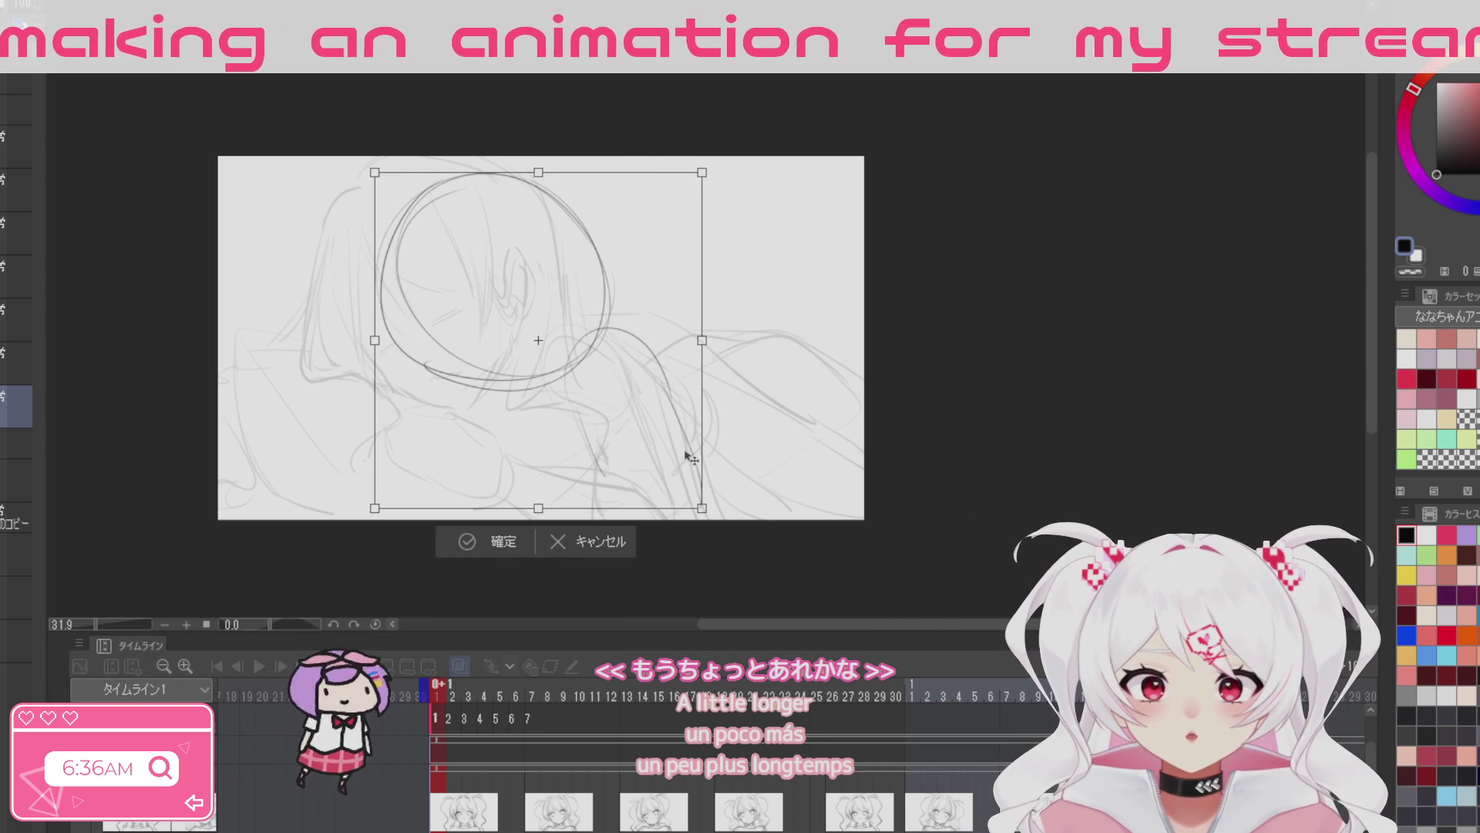
Step: Confirm the oval's new position, then draw the neck, shoulder and arm lines
{"action": "left_click", "coordinate": [505, 541]}
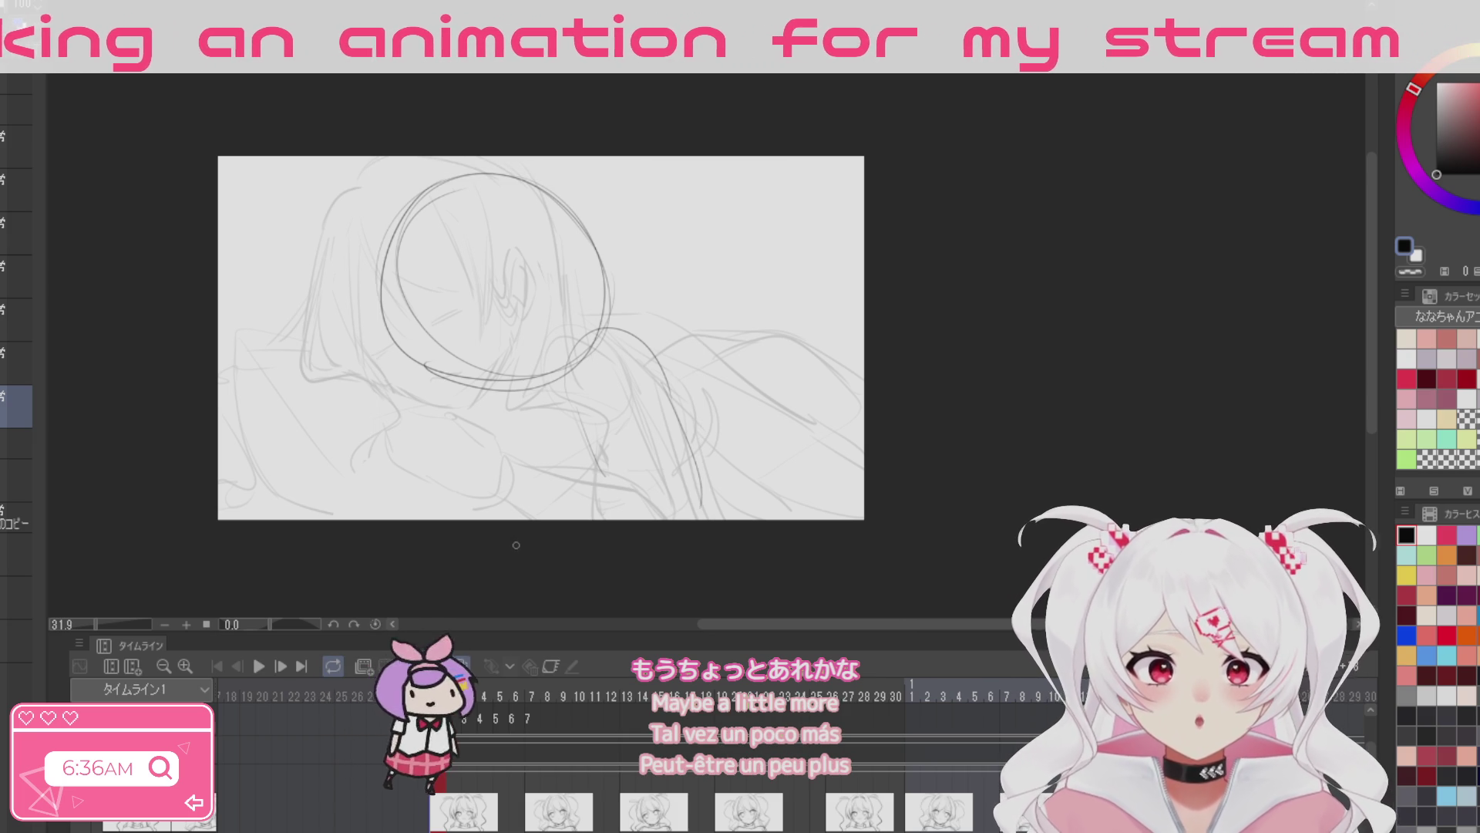
{"action": "mouse_move", "coordinate": [601, 332]}
{"action": "left_mouse_down"}
{"action": "mouse_move", "coordinate": [612, 438]}
{"action": "mouse_move", "coordinate": [744, 505]}
{"action": "left_mouse_up"}
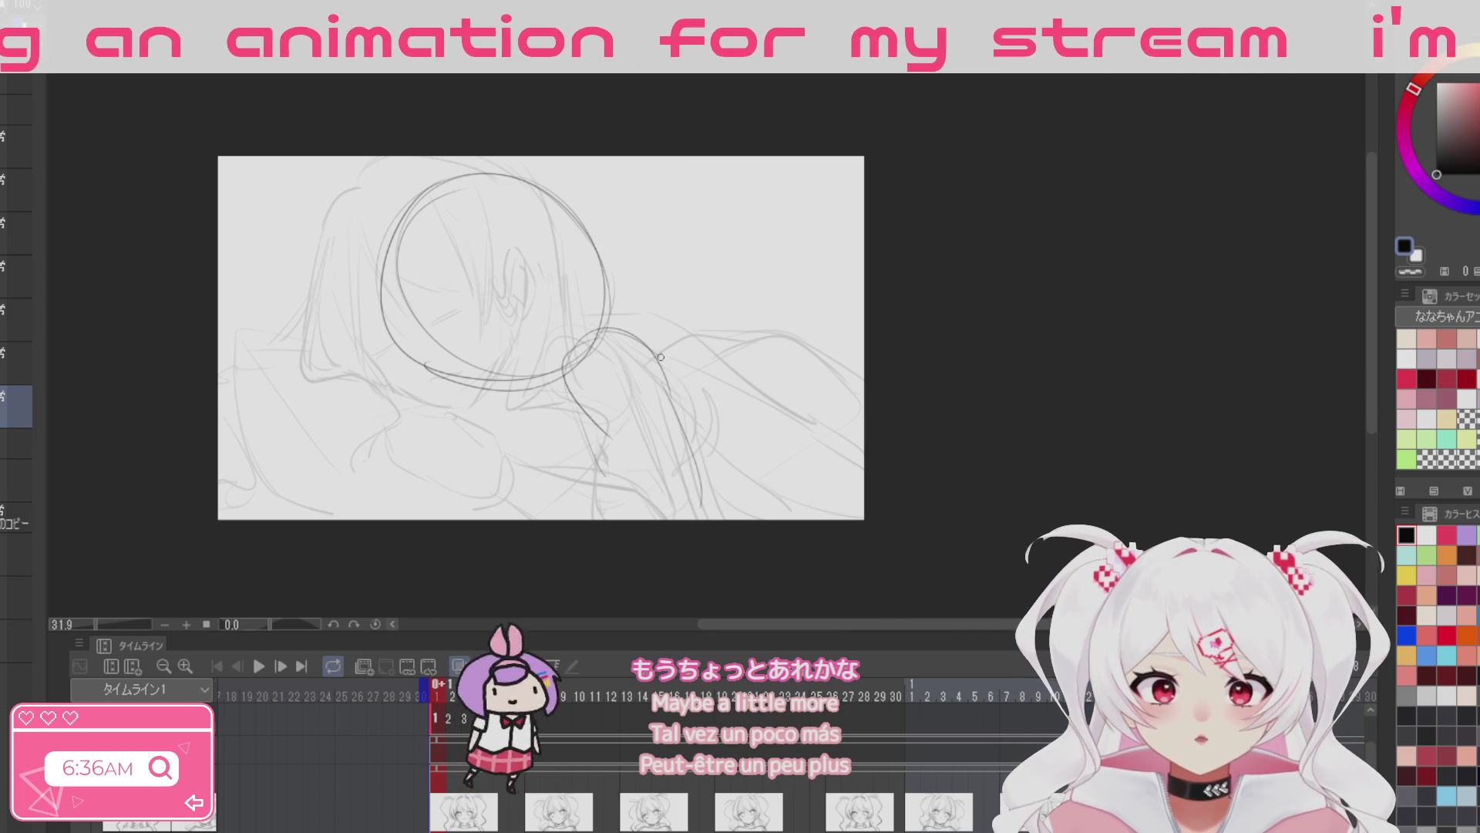
{"action": "left_click_drag", "start_coordinate": [593, 424], "coordinate": [697, 505]}
{"action": "left_click_drag", "start_coordinate": [661, 377], "coordinate": [725, 518]}
{"action": "key", "text": "ctrl+z"}
{"action": "left_click_drag", "start_coordinate": [660, 371], "coordinate": [713, 518]}
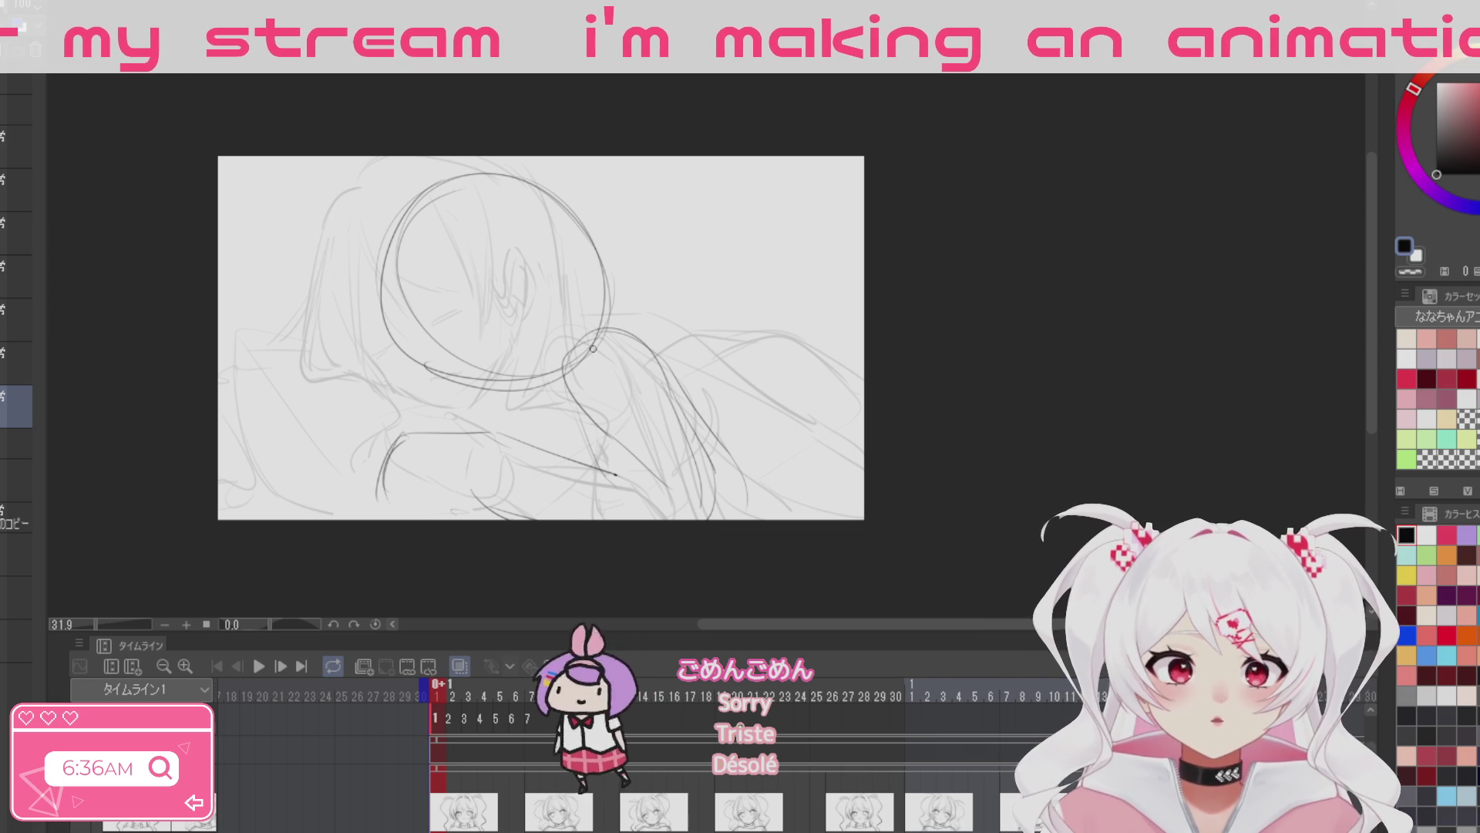
Step: Sketch the shoulder and pillow curves, body, hand and neck side line, plus a stroke left of the face
{"action": "left_click_drag", "start_coordinate": [562, 367], "coordinate": [407, 491]}
{"action": "mouse_move", "coordinate": [462, 435]}
{"action": "left_mouse_down"}
{"action": "mouse_move", "coordinate": [426, 515]}
{"action": "mouse_move", "coordinate": [551, 441]}
{"action": "mouse_move", "coordinate": [634, 492]}
{"action": "left_mouse_up"}
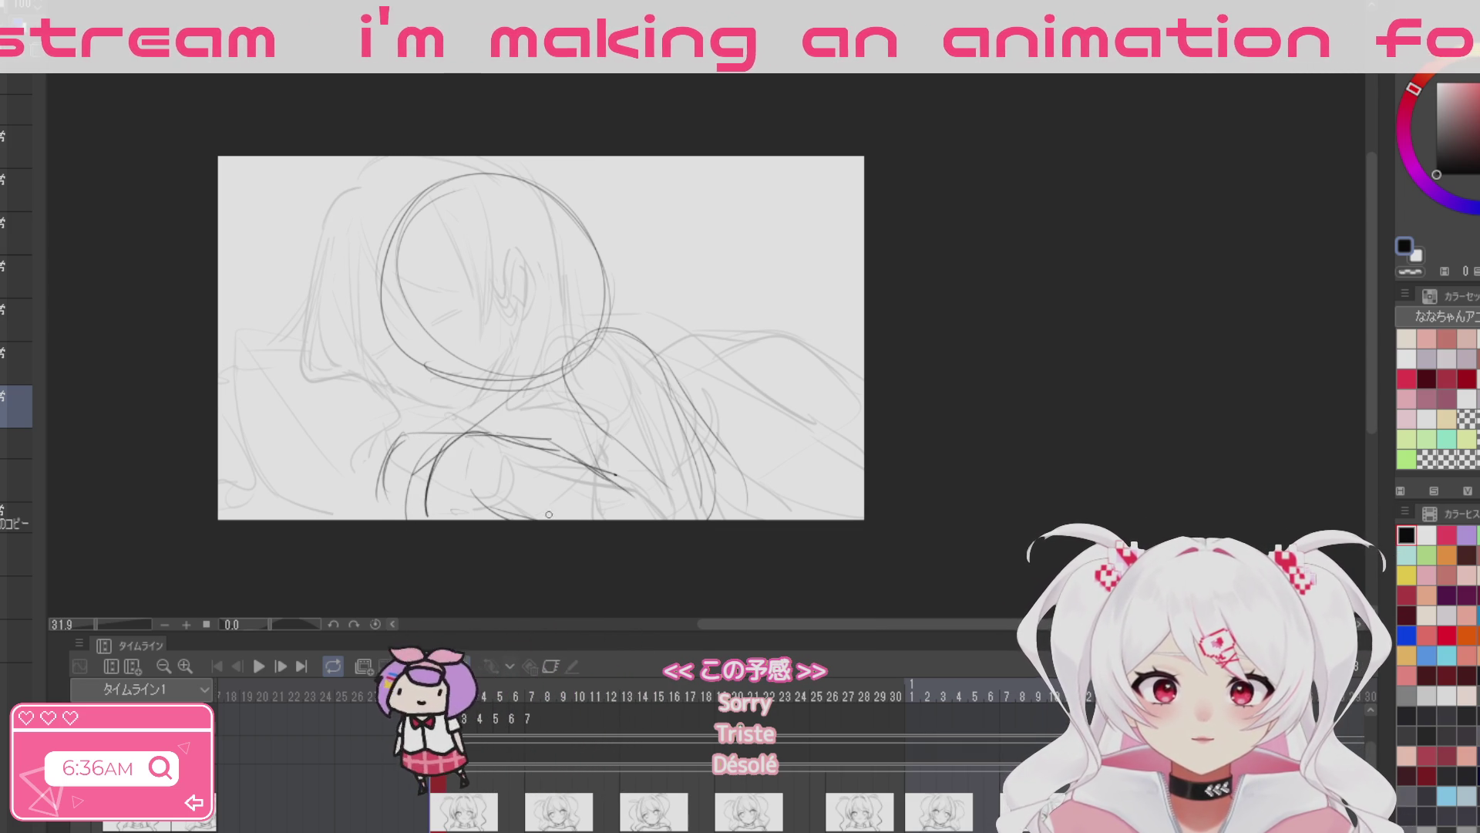
{"action": "left_click_drag", "start_coordinate": [459, 516], "coordinate": [556, 529]}
{"action": "mouse_move", "coordinate": [601, 470]}
{"action": "left_mouse_down"}
{"action": "mouse_move", "coordinate": [669, 517]}
{"action": "mouse_move", "coordinate": [659, 527]}
{"action": "left_mouse_up"}
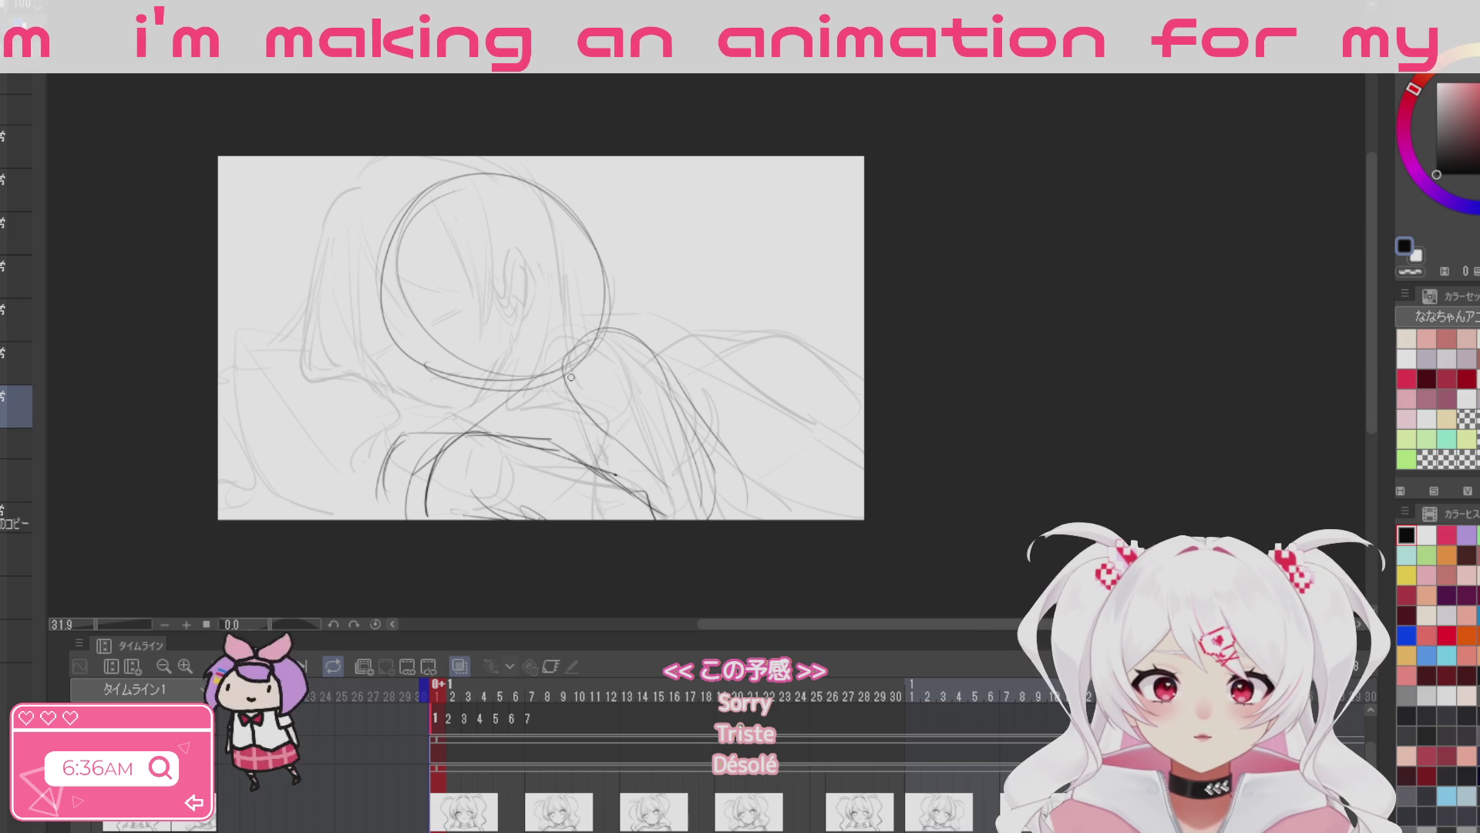
{"action": "left_click_drag", "start_coordinate": [568, 376], "coordinate": [603, 456]}
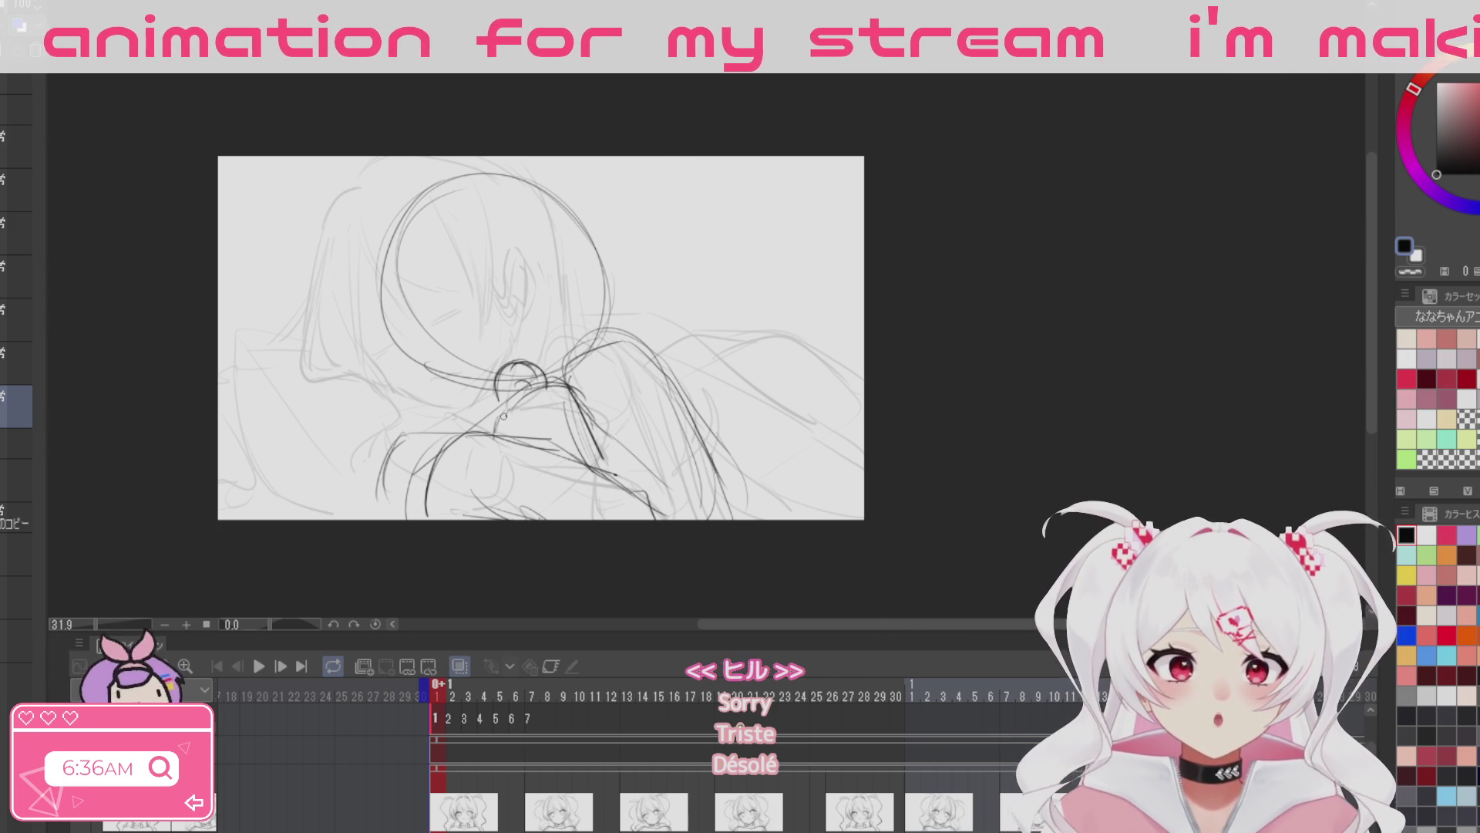
{"action": "mouse_move", "coordinate": [481, 411]}
{"action": "left_mouse_down"}
{"action": "mouse_move", "coordinate": [450, 422]}
{"action": "mouse_move", "coordinate": [487, 436]}
{"action": "left_mouse_up"}
{"action": "key", "text": "ctrl+z"}
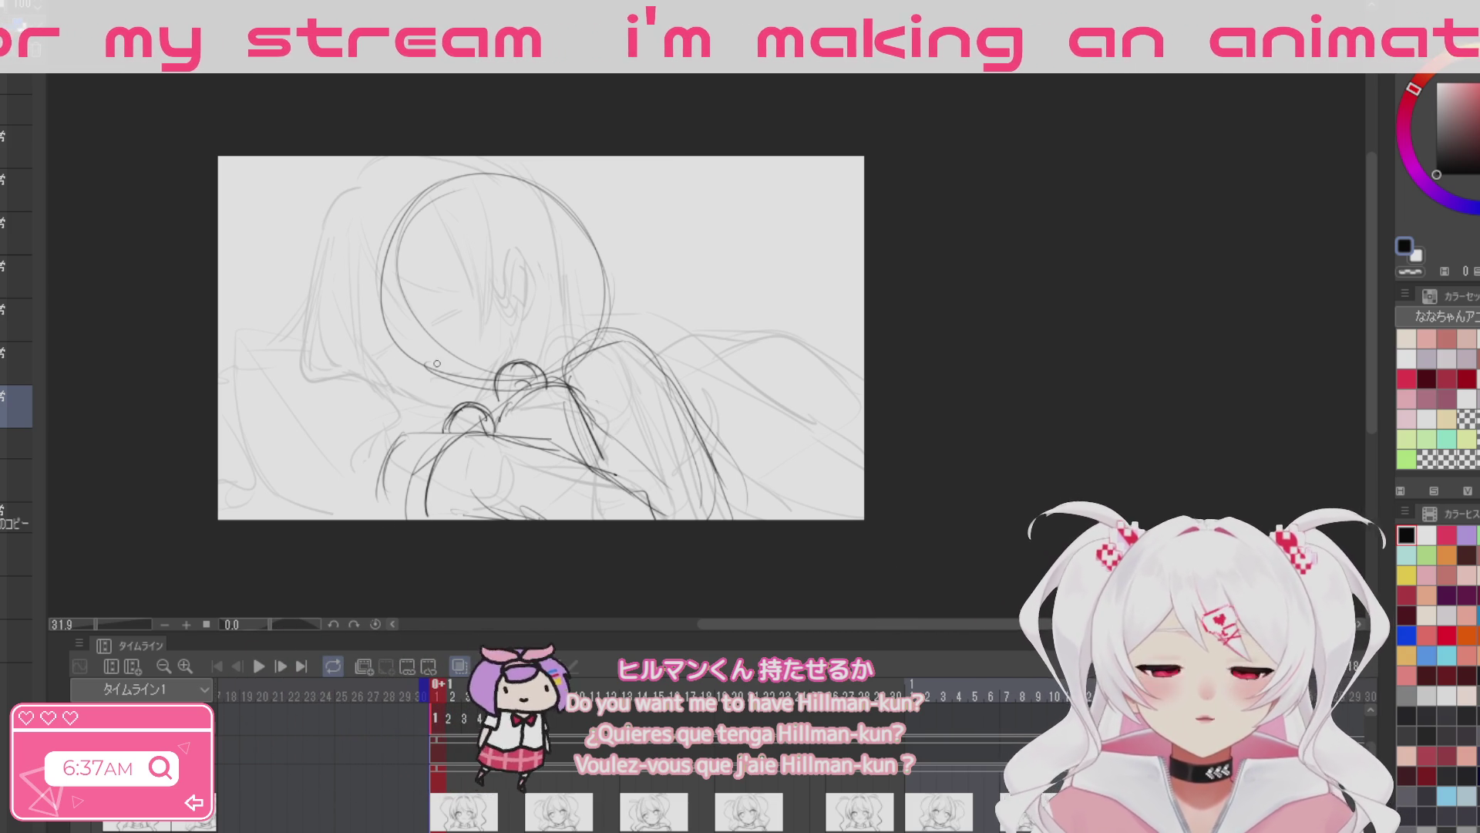
{"action": "left_click_drag", "start_coordinate": [366, 320], "coordinate": [330, 362]}
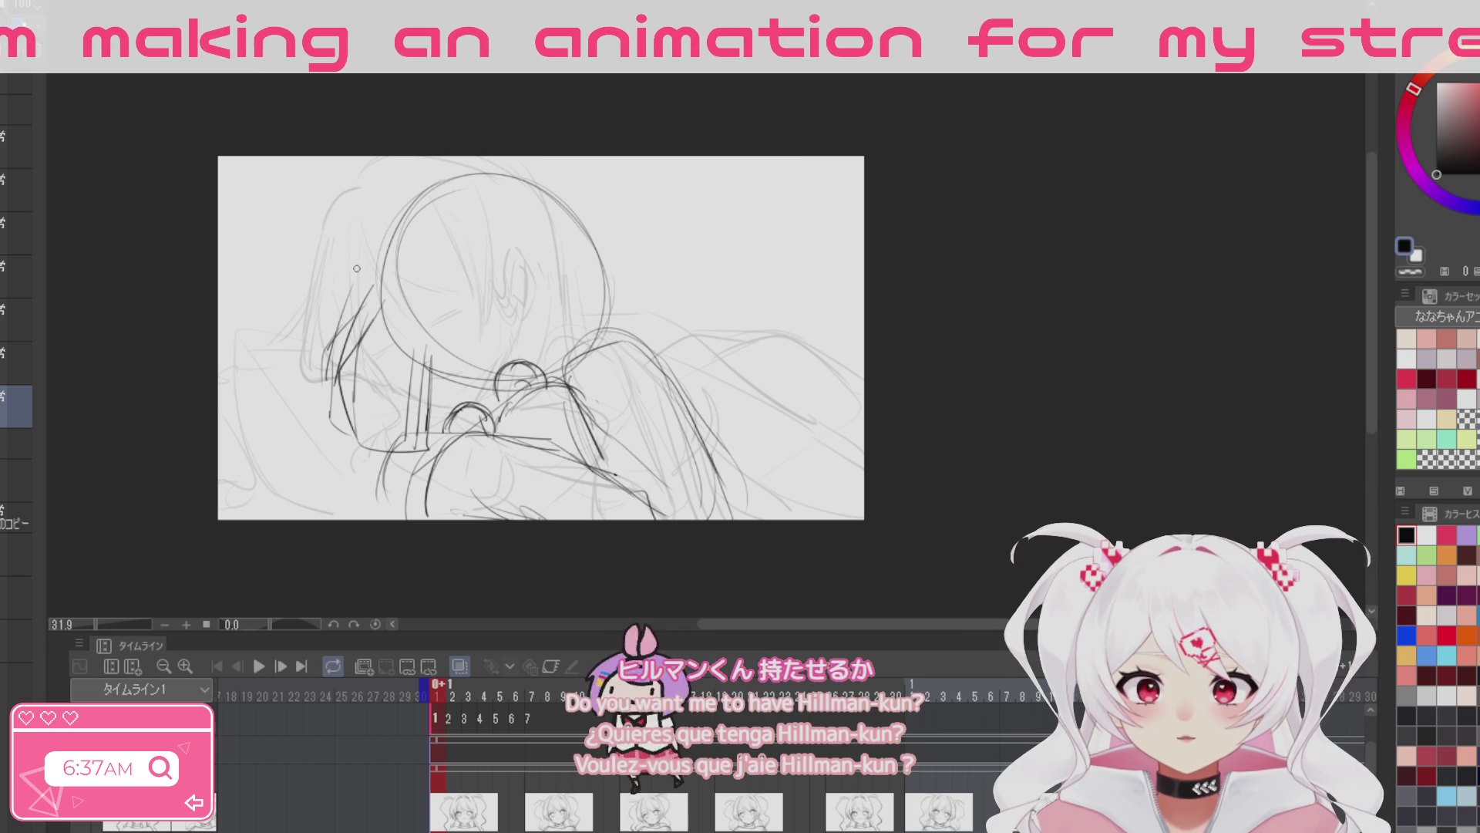
Step: Erase the stray strokes left of the face and draw hair strands flowing left
{"action": "key", "text": "e"}
{"action": "left_click_drag", "start_coordinate": [359, 300], "coordinate": [330, 403]}
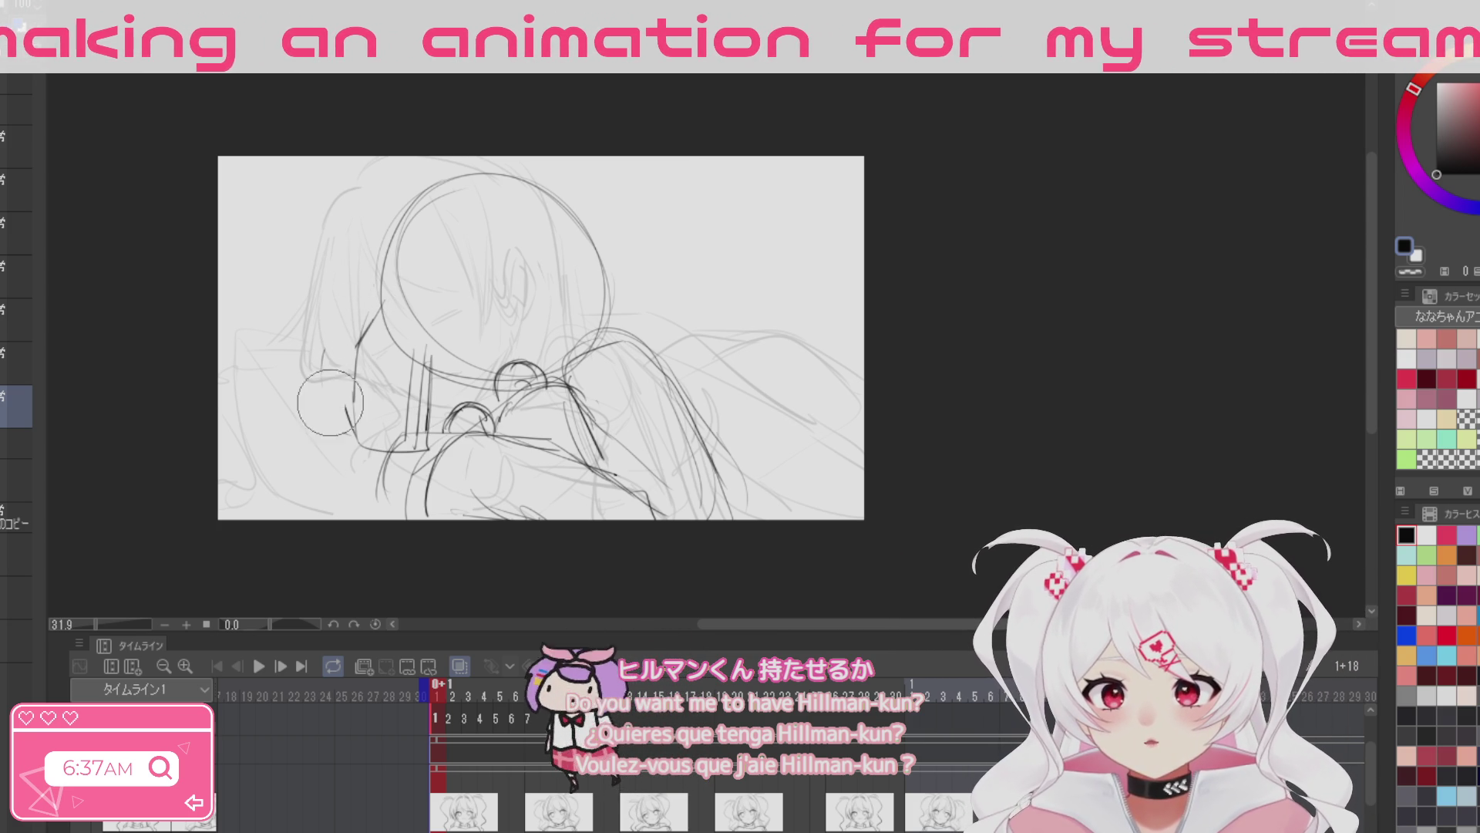
{"action": "key", "text": "p"}
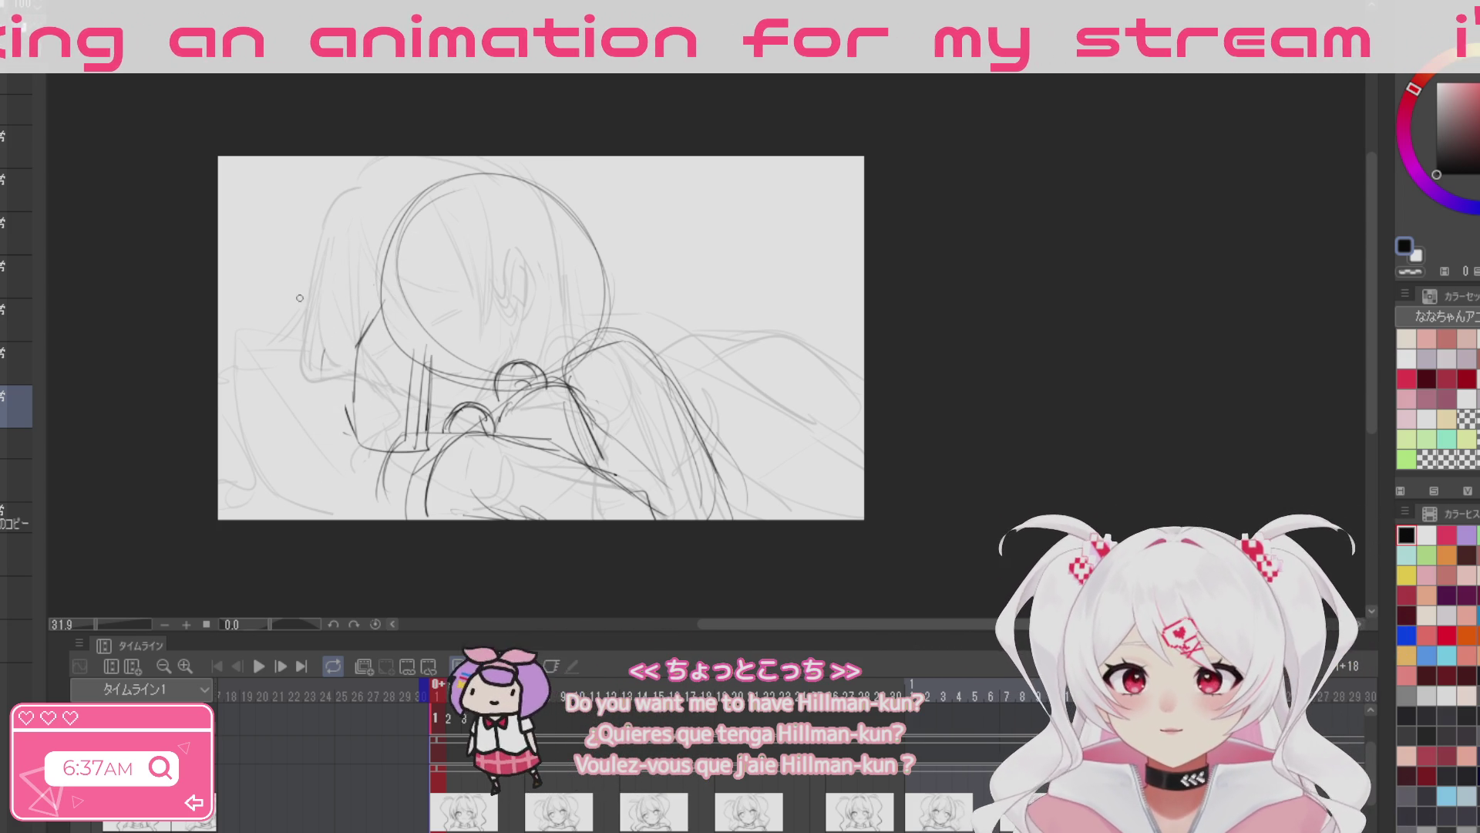
{"action": "left_click_drag", "start_coordinate": [266, 285], "coordinate": [379, 314]}
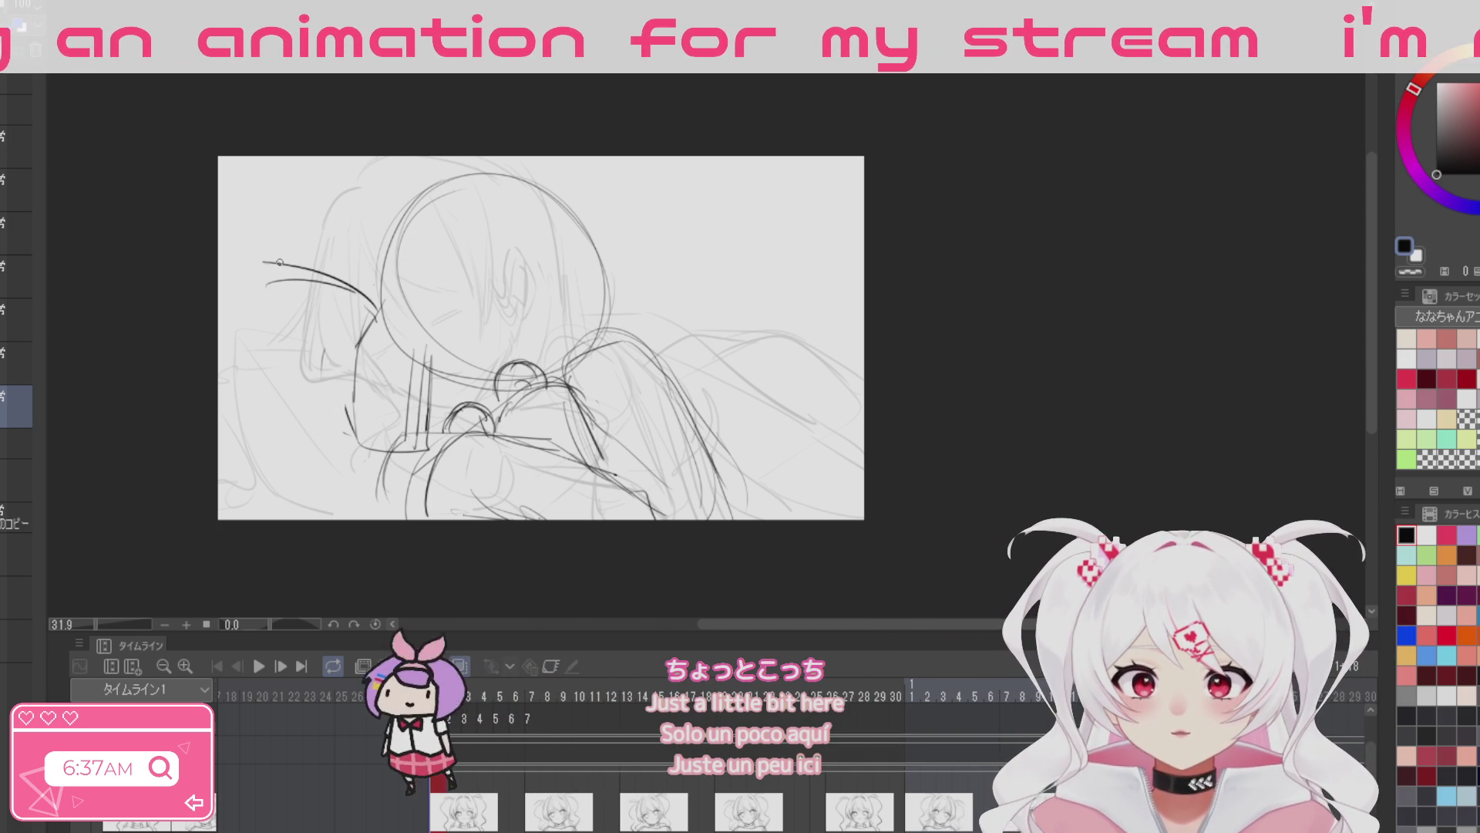
{"action": "mouse_move", "coordinate": [291, 267]}
{"action": "left_mouse_down"}
{"action": "mouse_move", "coordinate": [380, 246]}
{"action": "mouse_move", "coordinate": [229, 296]}
{"action": "mouse_move", "coordinate": [223, 339]}
{"action": "left_mouse_up"}
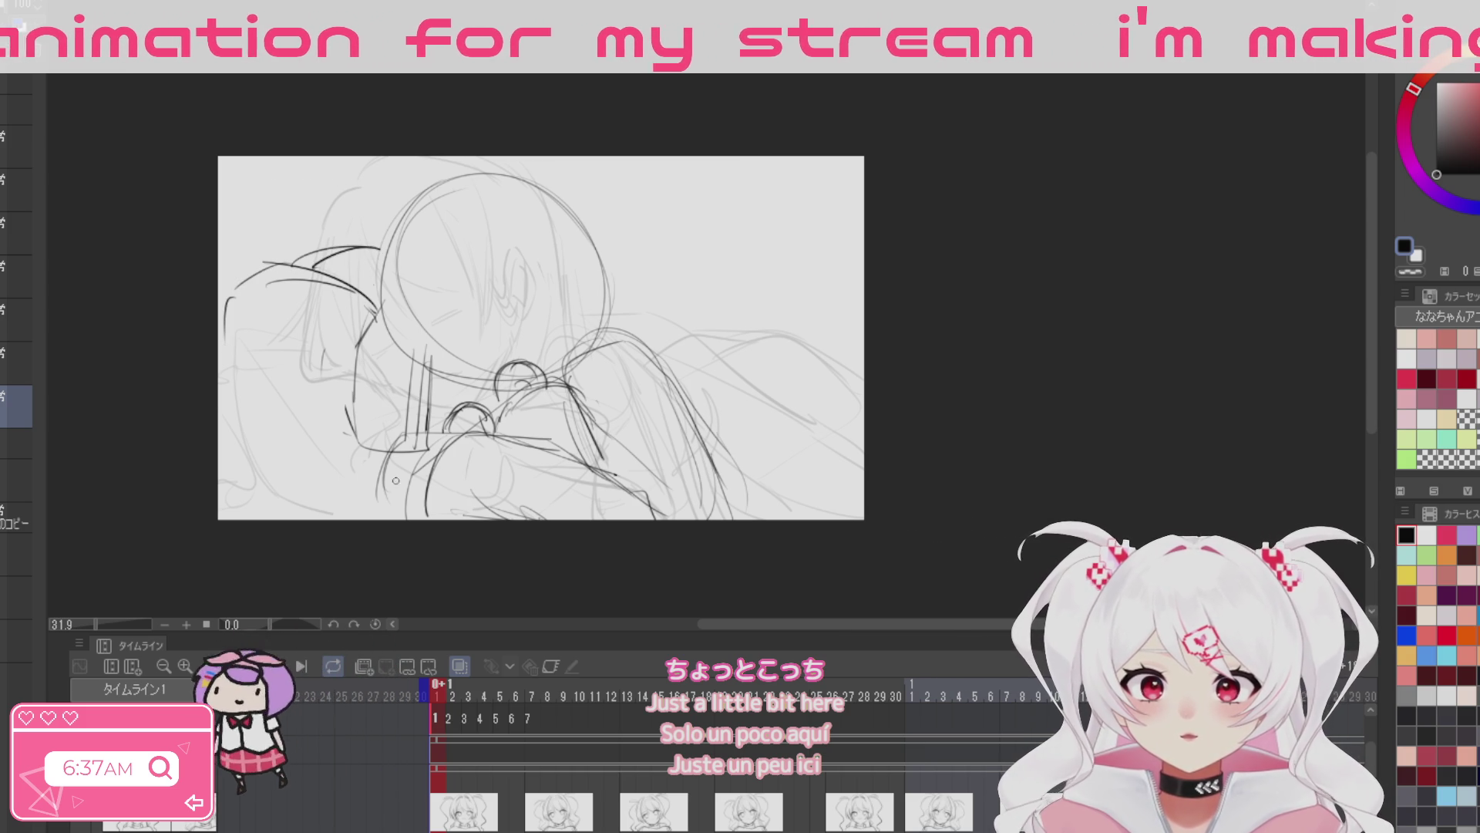
{"action": "key", "text": "ctrl+z"}
{"action": "left_click_drag", "start_coordinate": [262, 263], "coordinate": [218, 307]}
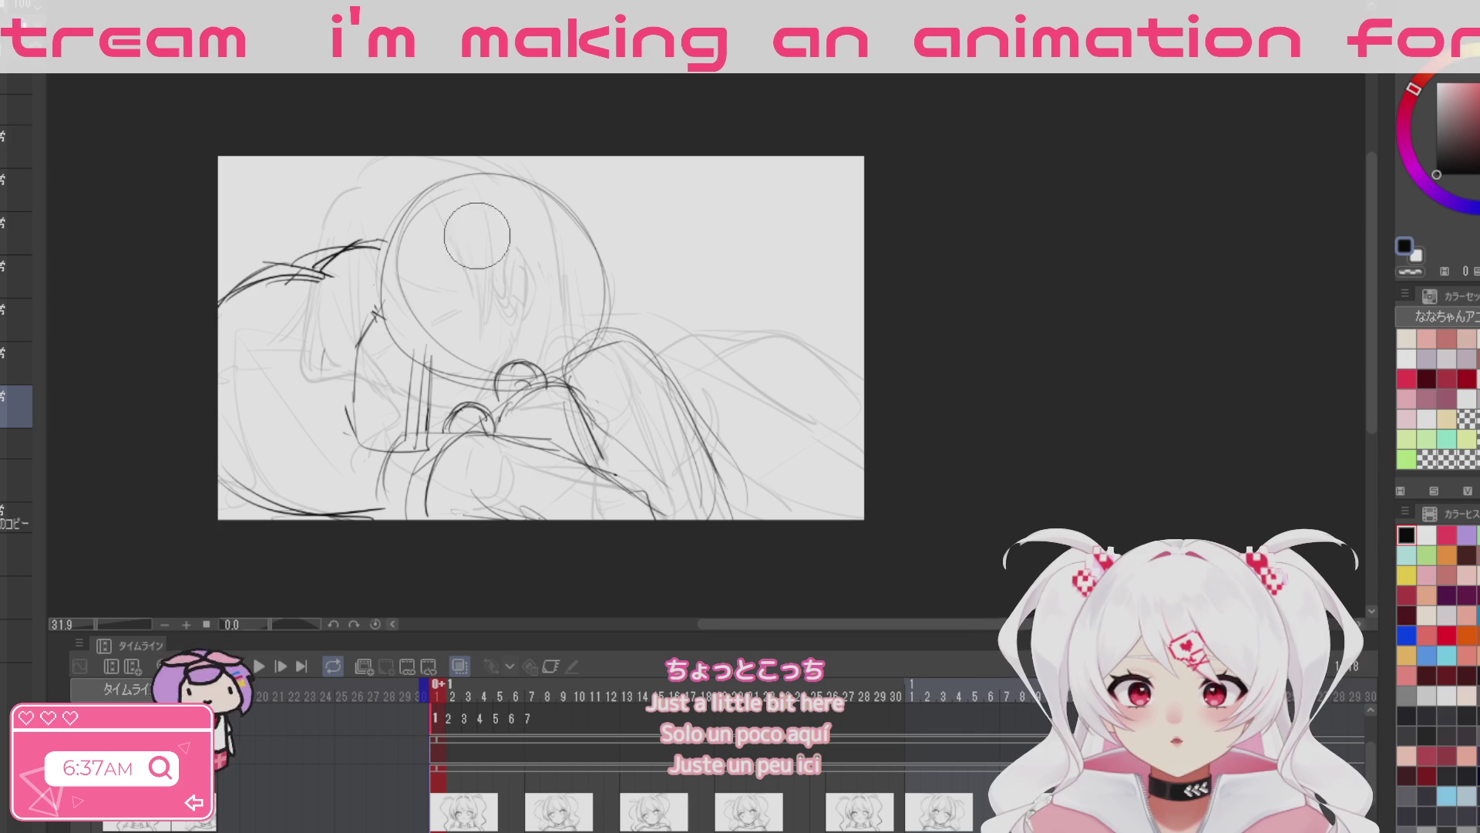
Step: Rework the upper-left hair to sweep to the canvas edge and start a cloud on the pillow
{"action": "key", "text": "e"}
{"action": "left_click_drag", "start_coordinate": [347, 300], "coordinate": [353, 242]}
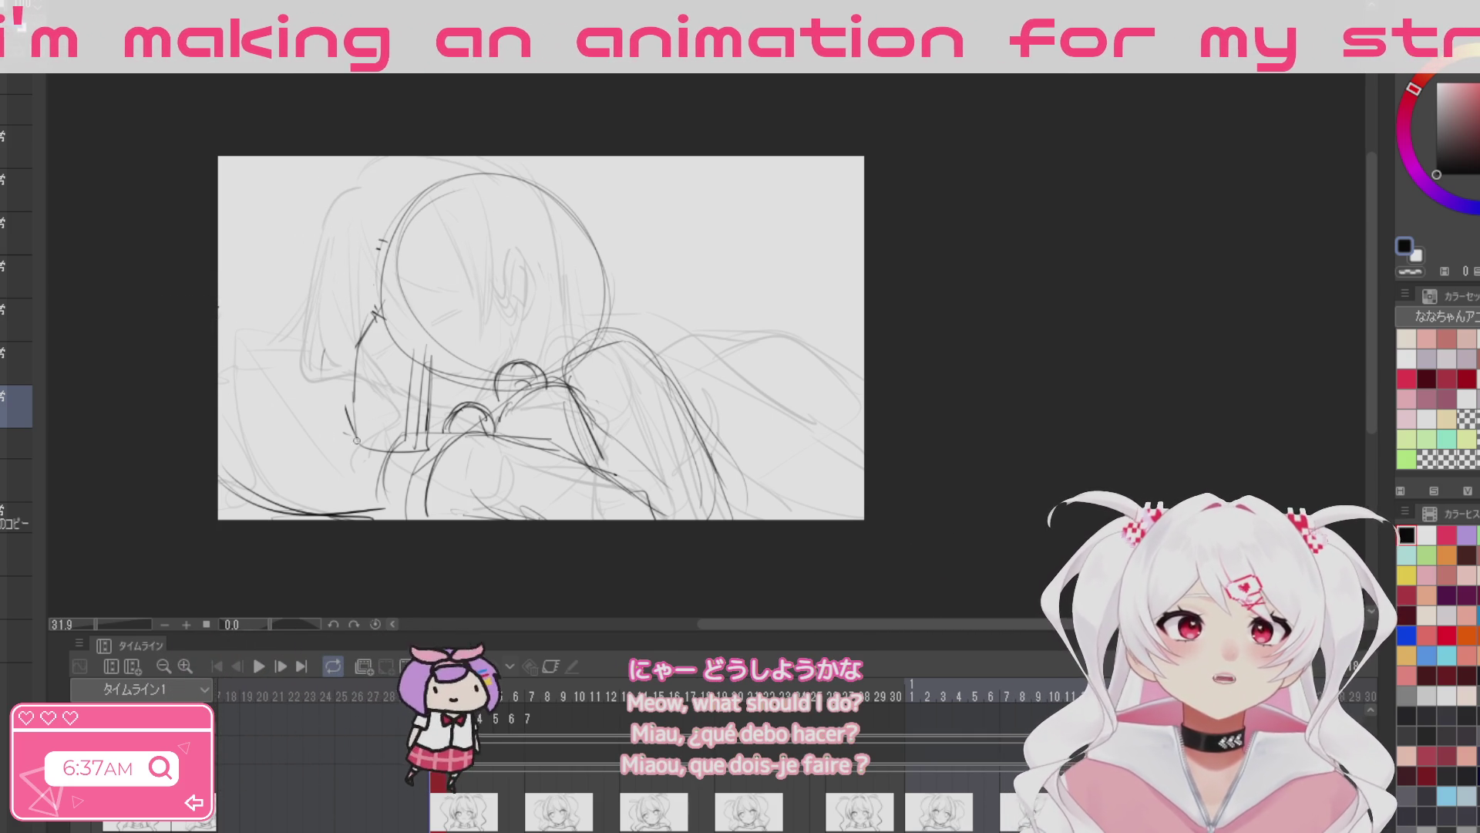
{"action": "left_click_drag", "start_coordinate": [331, 242], "coordinate": [219, 315]}
{"action": "mouse_move", "coordinate": [312, 240]}
{"action": "left_mouse_down"}
{"action": "mouse_move", "coordinate": [197, 291]}
{"action": "mouse_move", "coordinate": [407, 219]}
{"action": "mouse_move", "coordinate": [332, 239]}
{"action": "left_mouse_up"}
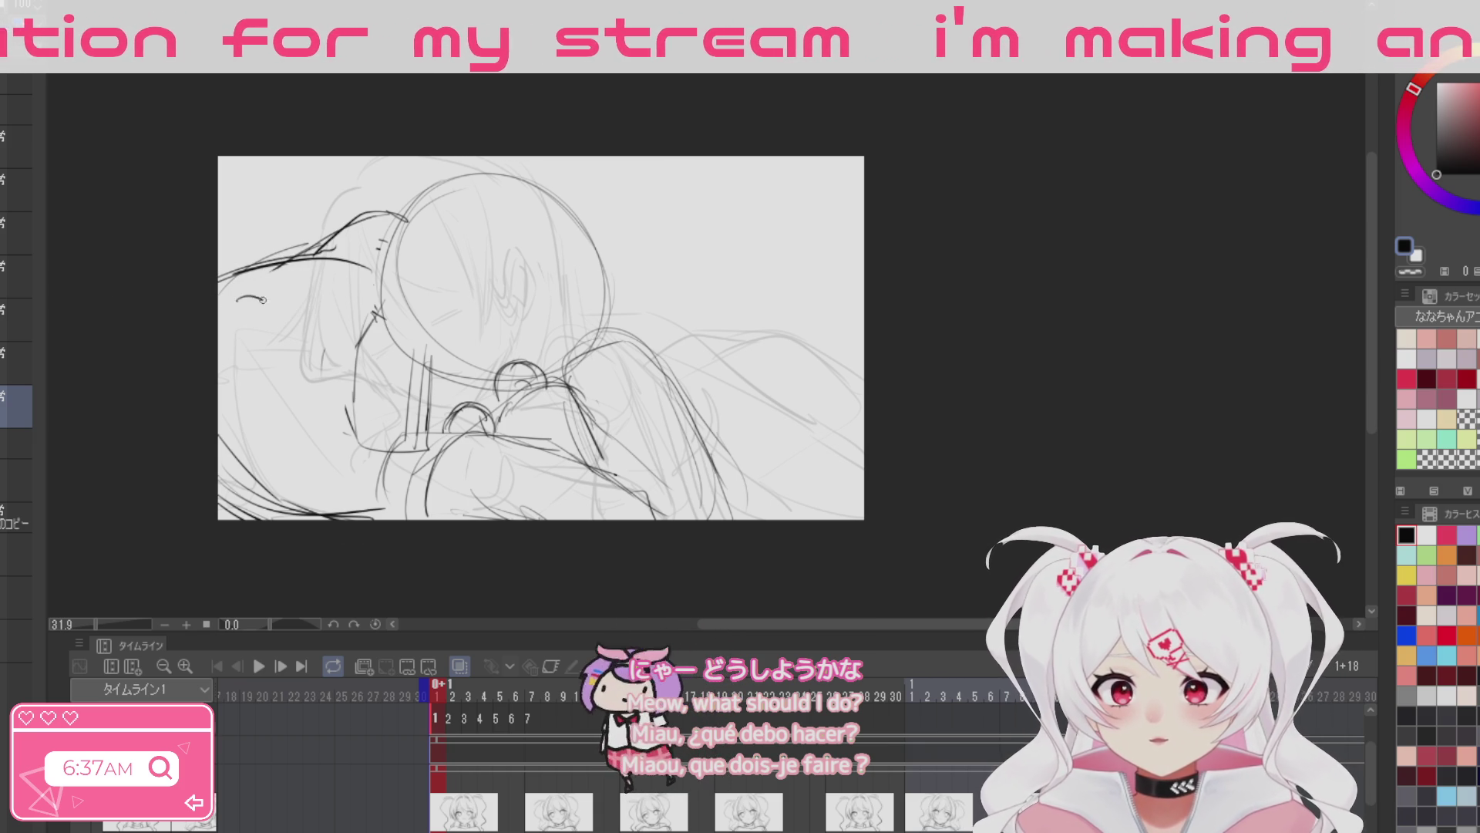
{"action": "mouse_move", "coordinate": [239, 298]}
{"action": "left_mouse_down"}
{"action": "mouse_move", "coordinate": [258, 331]}
{"action": "mouse_move", "coordinate": [277, 316]}
{"action": "mouse_move", "coordinate": [258, 337]}
{"action": "left_mouse_up"}
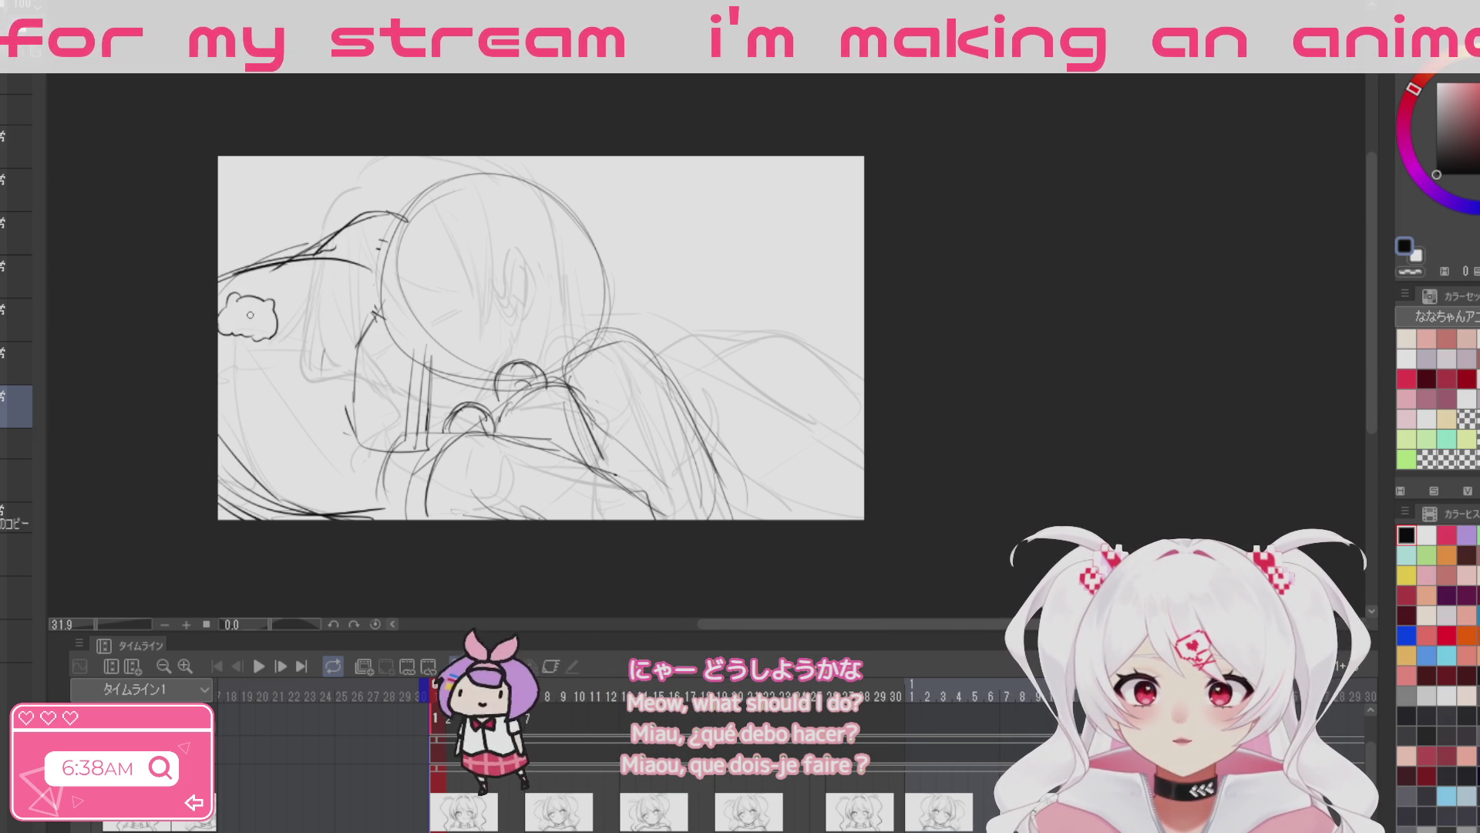
Step: Doodle small marks and a bear with X-shaped eyes on the pillow beside the head
{"action": "mouse_move", "coordinate": [330, 264]}
{"action": "left_mouse_down"}
{"action": "mouse_move", "coordinate": [323, 274]}
{"action": "mouse_move", "coordinate": [366, 276]}
{"action": "left_mouse_up"}
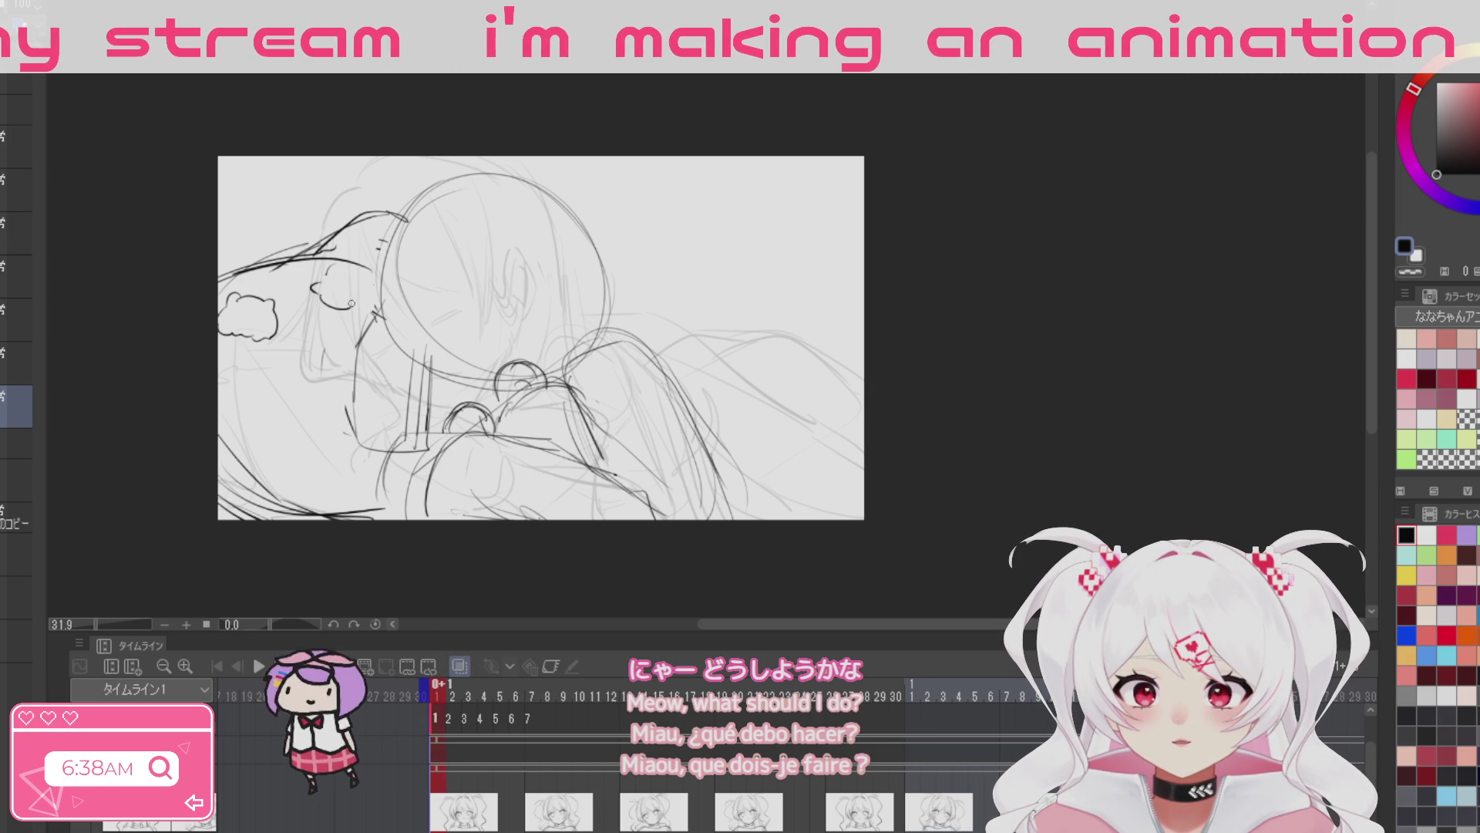
{"action": "left_click_drag", "start_coordinate": [307, 319], "coordinate": [322, 320]}
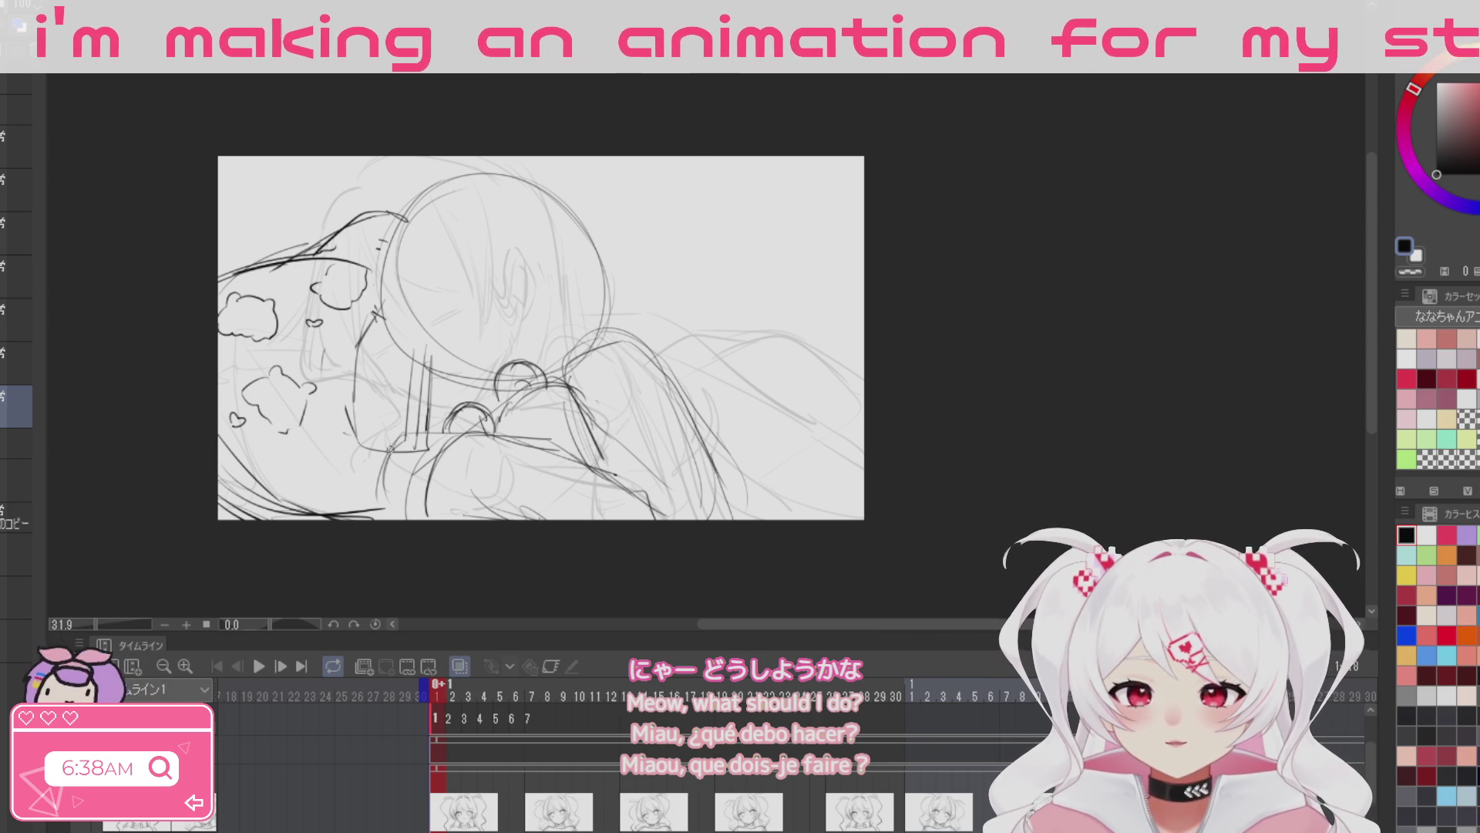
{"action": "left_click_drag", "start_coordinate": [262, 388], "coordinate": [298, 403]}
{"action": "scroll", "coordinate": [709, 488], "scroll_direction": "down", "scroll_amount": 2}
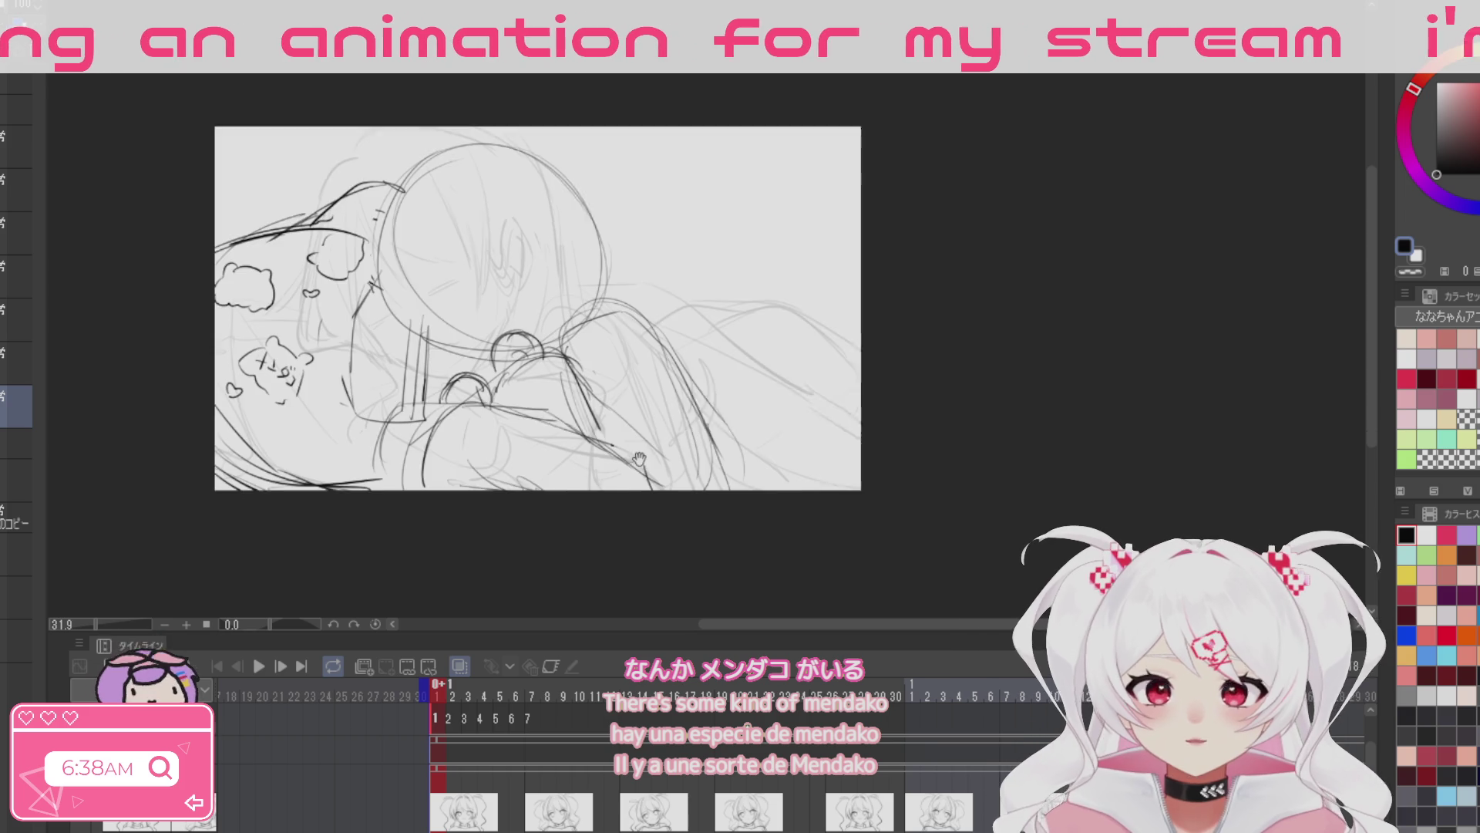
{"action": "scroll", "coordinate": [335, 384], "scroll_direction": "down", "scroll_amount": 1}
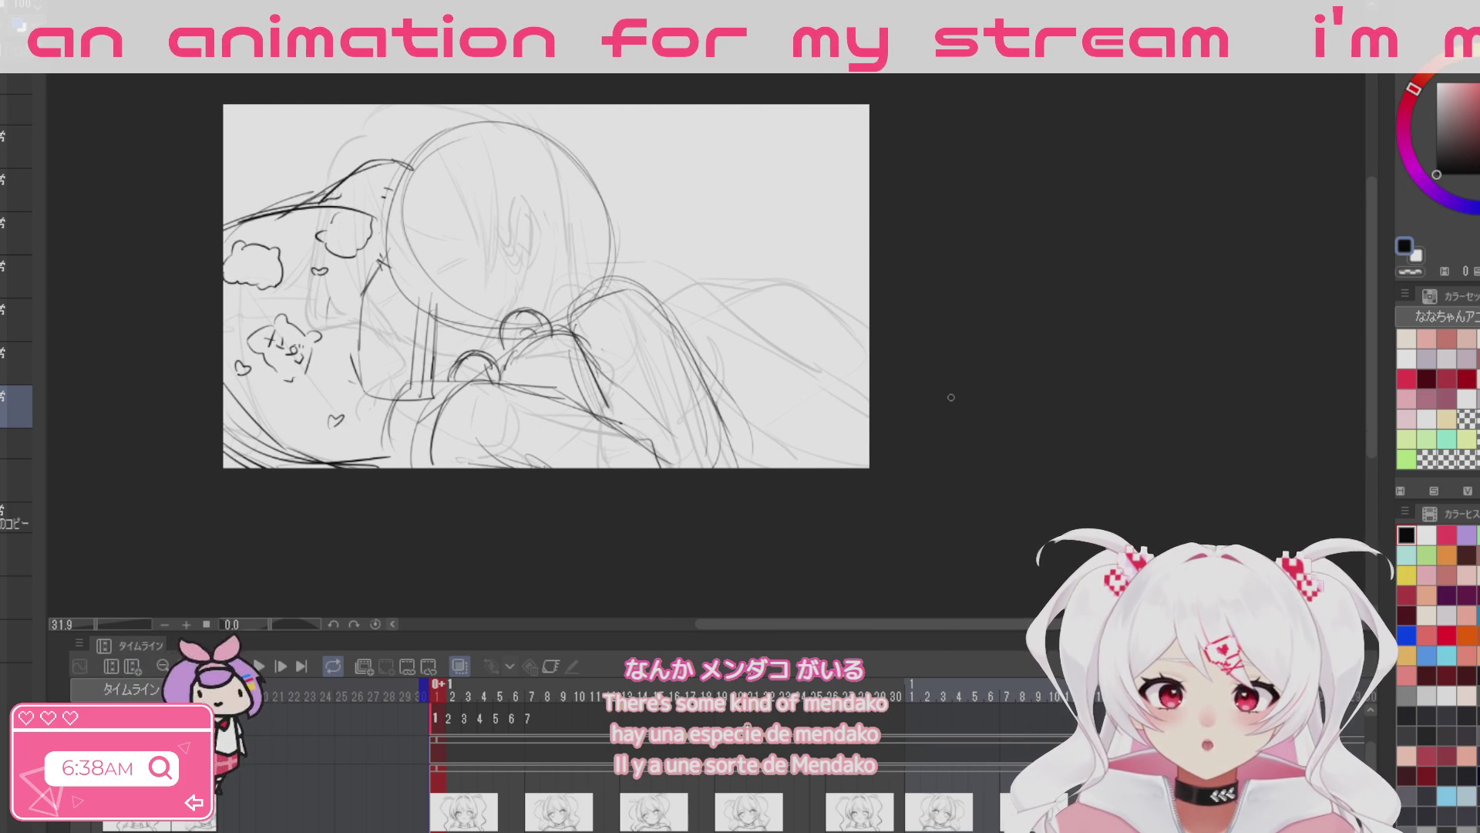
{"action": "left_click_drag", "start_coordinate": [950, 397], "coordinate": [819, 416]}
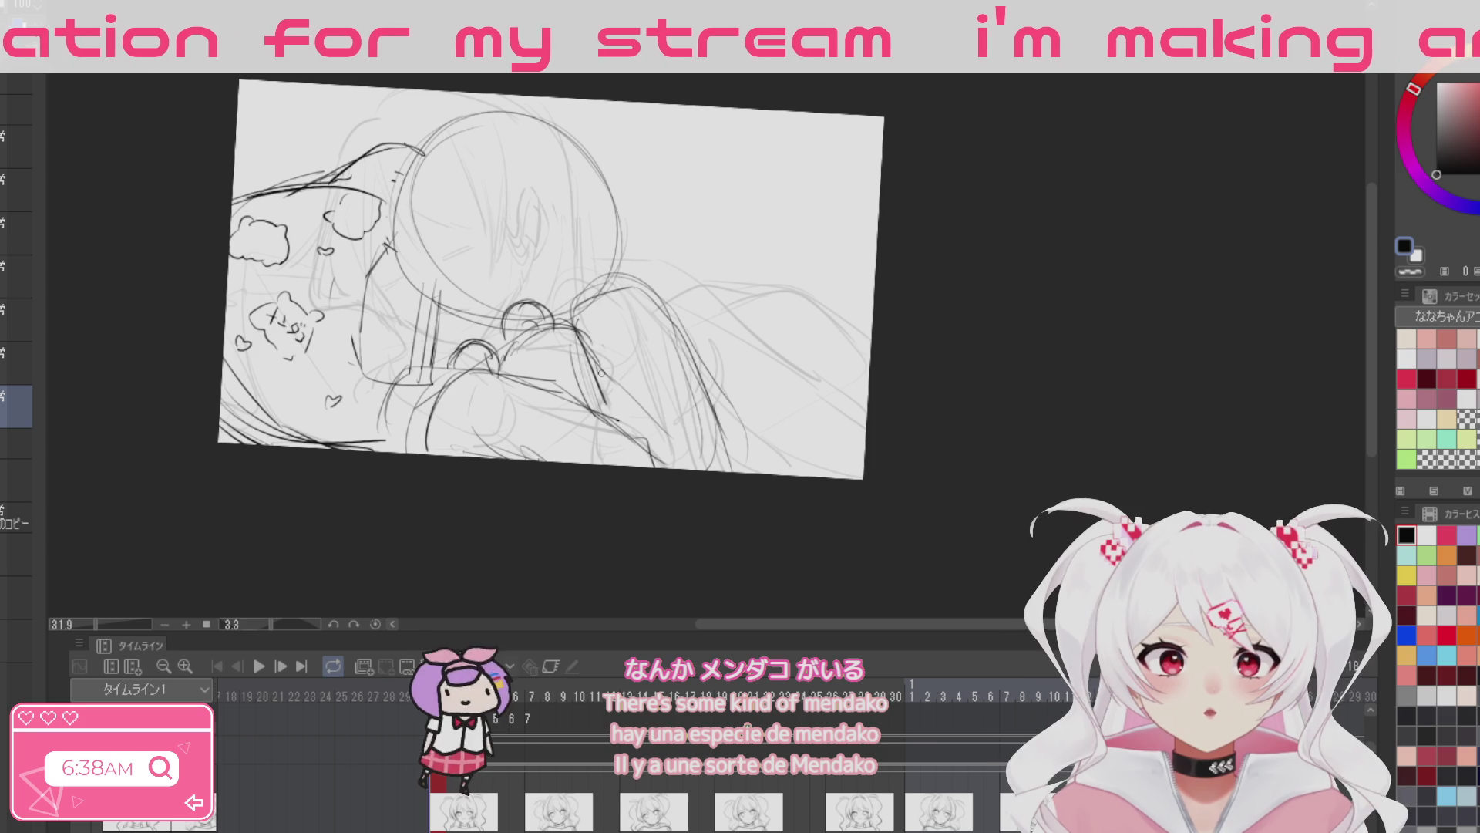
Step: Draw a thin line along the lower edge and rotate the selected drawing slightly
{"action": "mouse_move", "coordinate": [428, 481]}
{"action": "left_mouse_down"}
{"action": "mouse_move", "coordinate": [426, 422]}
{"action": "mouse_move", "coordinate": [724, 449]}
{"action": "mouse_move", "coordinate": [717, 431]}
{"action": "left_mouse_up"}
{"action": "key", "text": "ctrl+t"}
{"action": "left_click_drag", "start_coordinate": [641, 481], "coordinate": [557, 478]}
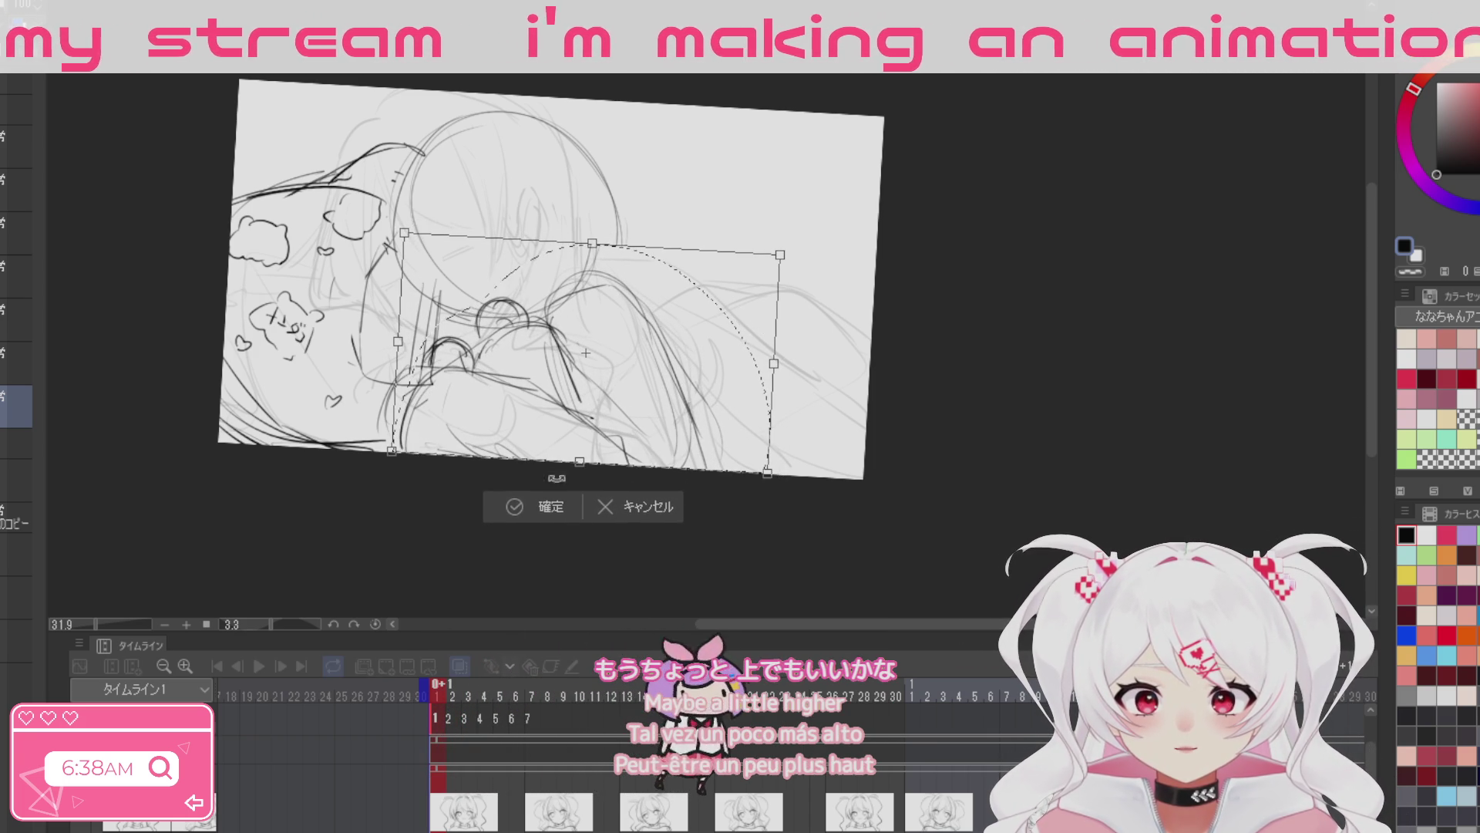
{"action": "left_click", "coordinate": [515, 509]}
{"action": "left_click", "coordinate": [402, 507]}
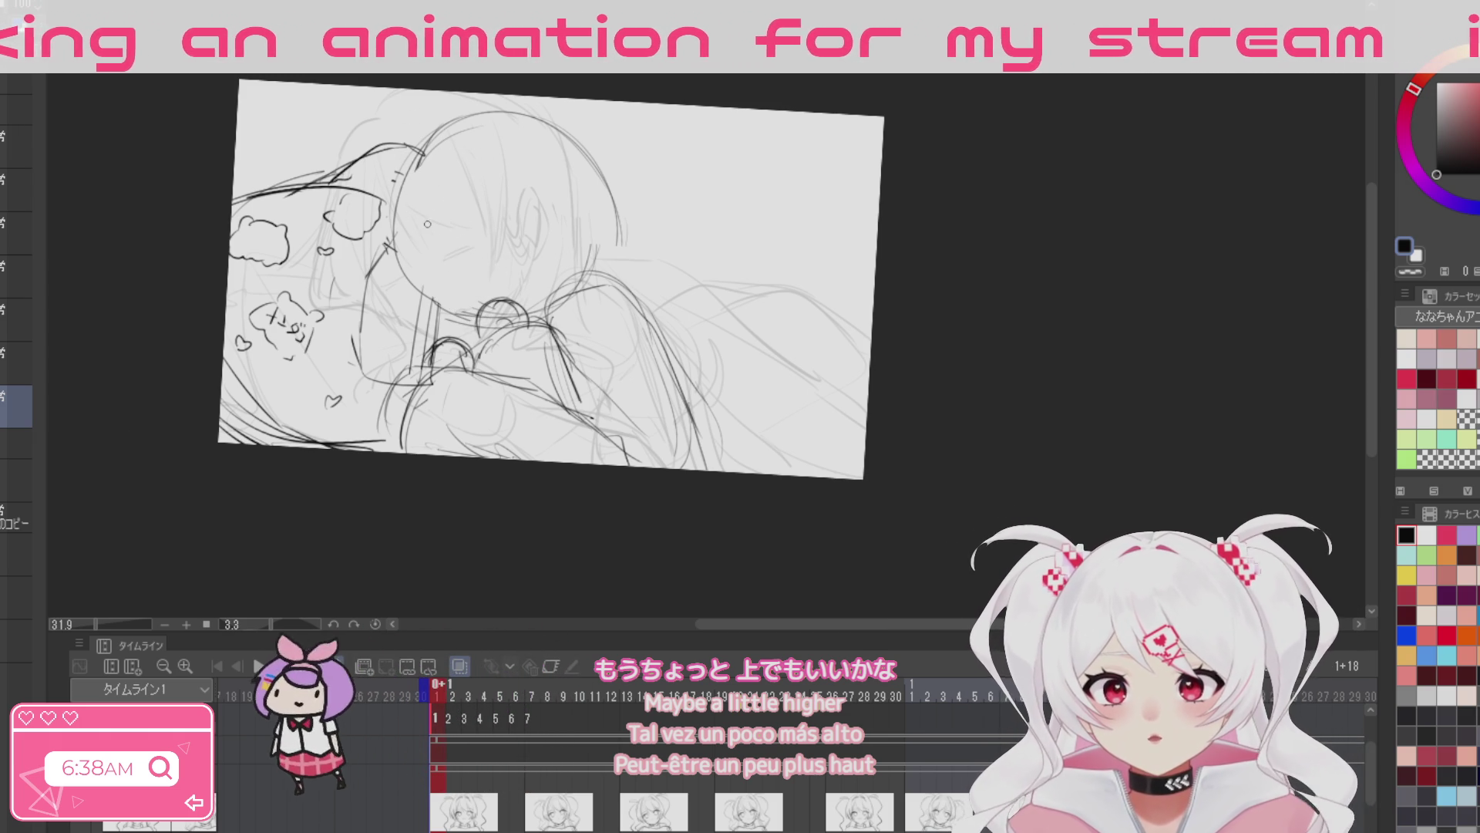
Step: Mark the closed eye, sketch the ear, and add shoulder contour strokes below it
{"action": "left_click_drag", "start_coordinate": [456, 307], "coordinate": [467, 314]}
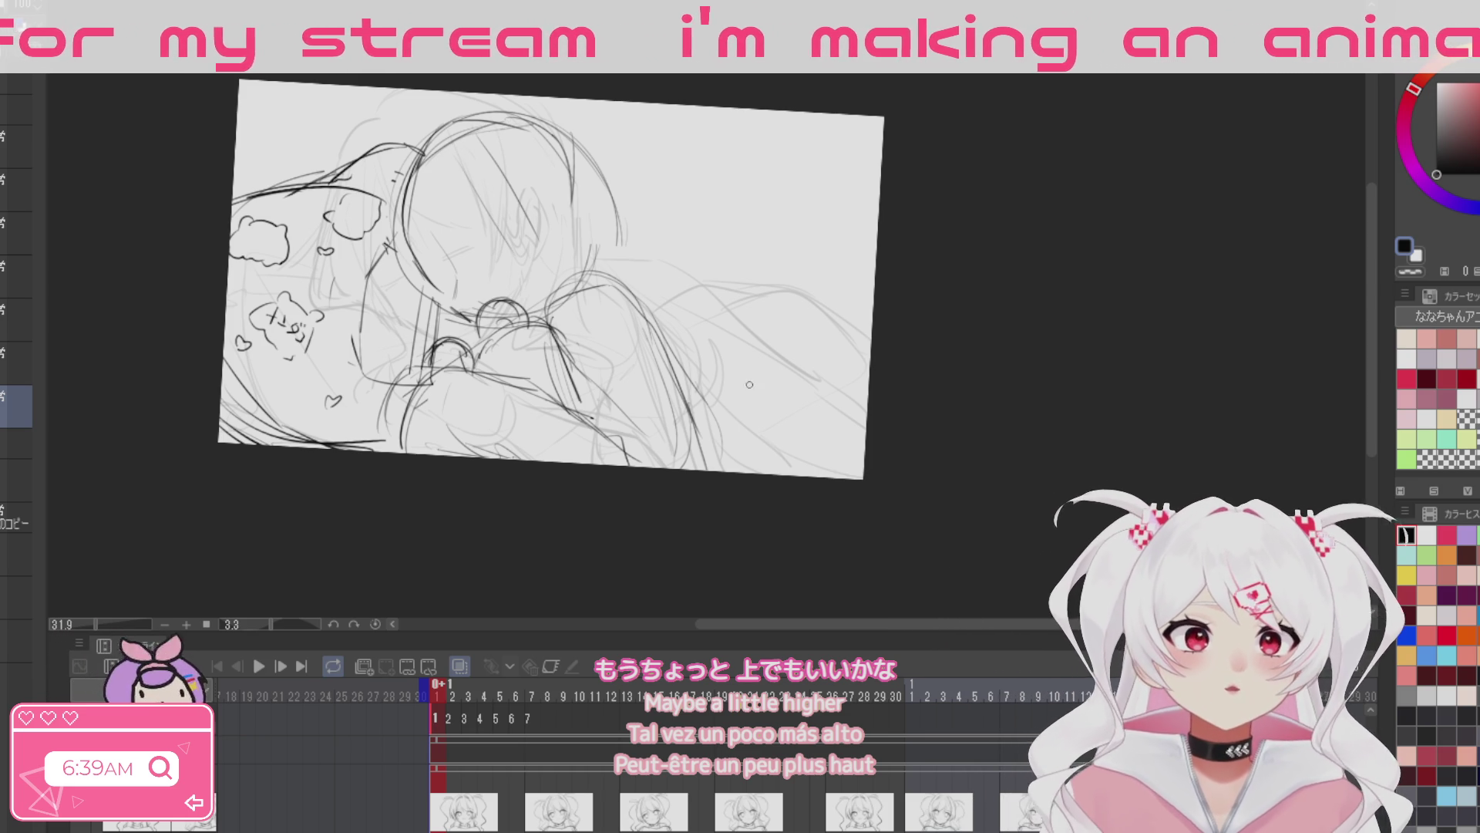
{"action": "left_click_drag", "start_coordinate": [589, 222], "coordinate": [555, 254]}
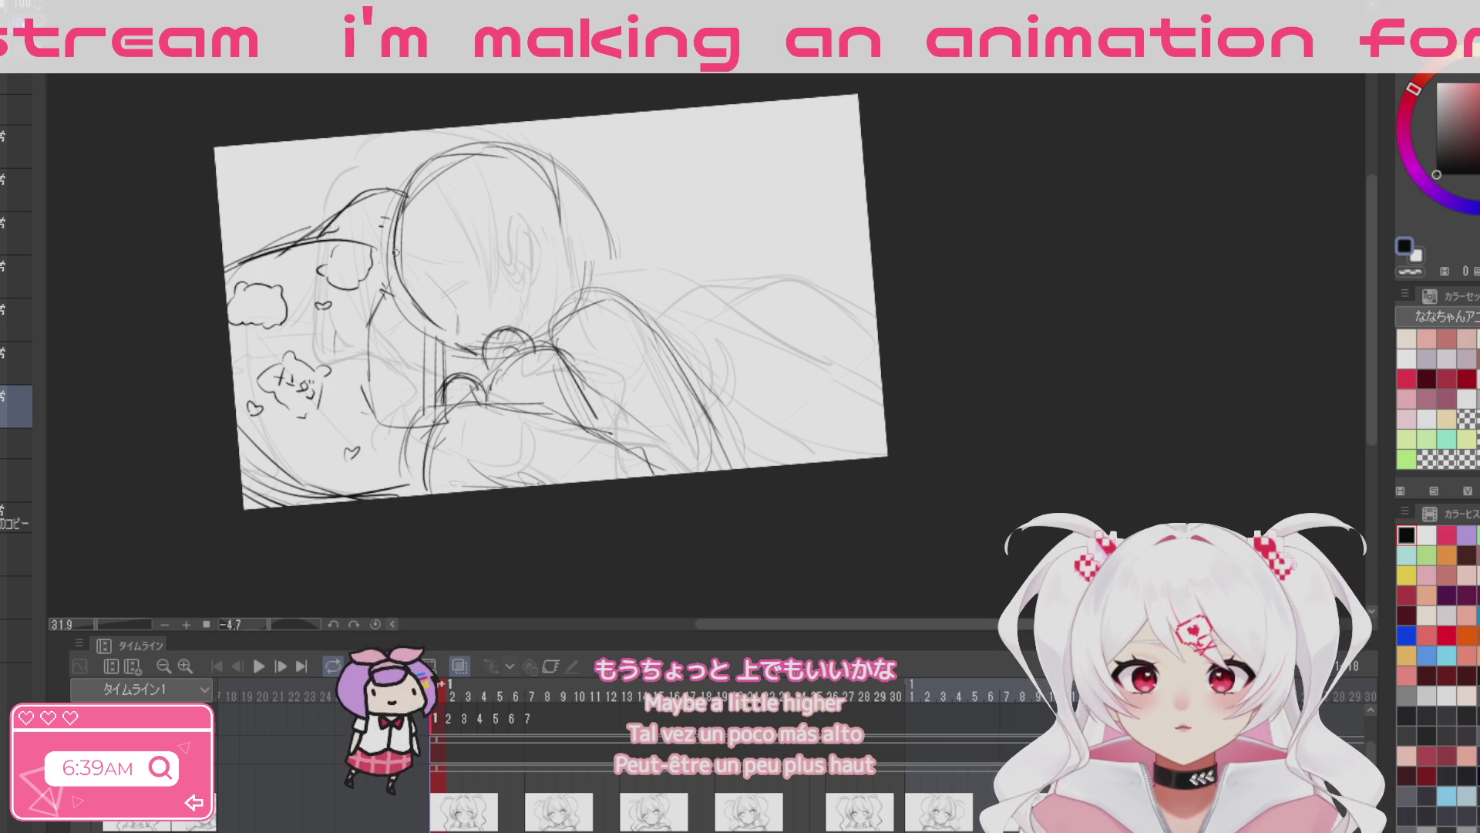
{"action": "mouse_move", "coordinate": [505, 199]}
{"action": "left_mouse_down"}
{"action": "mouse_move", "coordinate": [480, 237]}
{"action": "mouse_move", "coordinate": [535, 242]}
{"action": "left_mouse_up"}
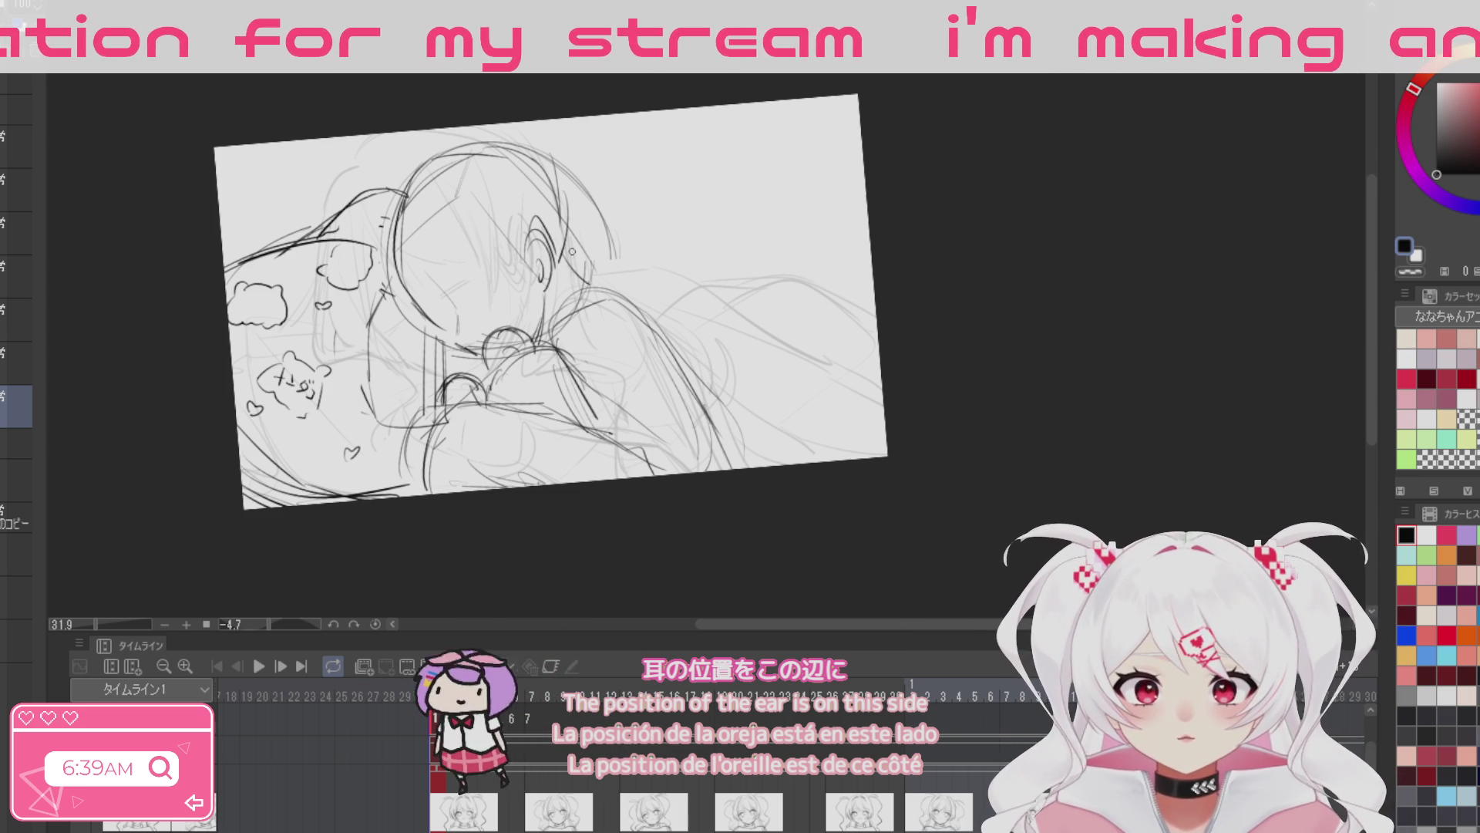
{"action": "left_click_drag", "start_coordinate": [566, 284], "coordinate": [698, 439]}
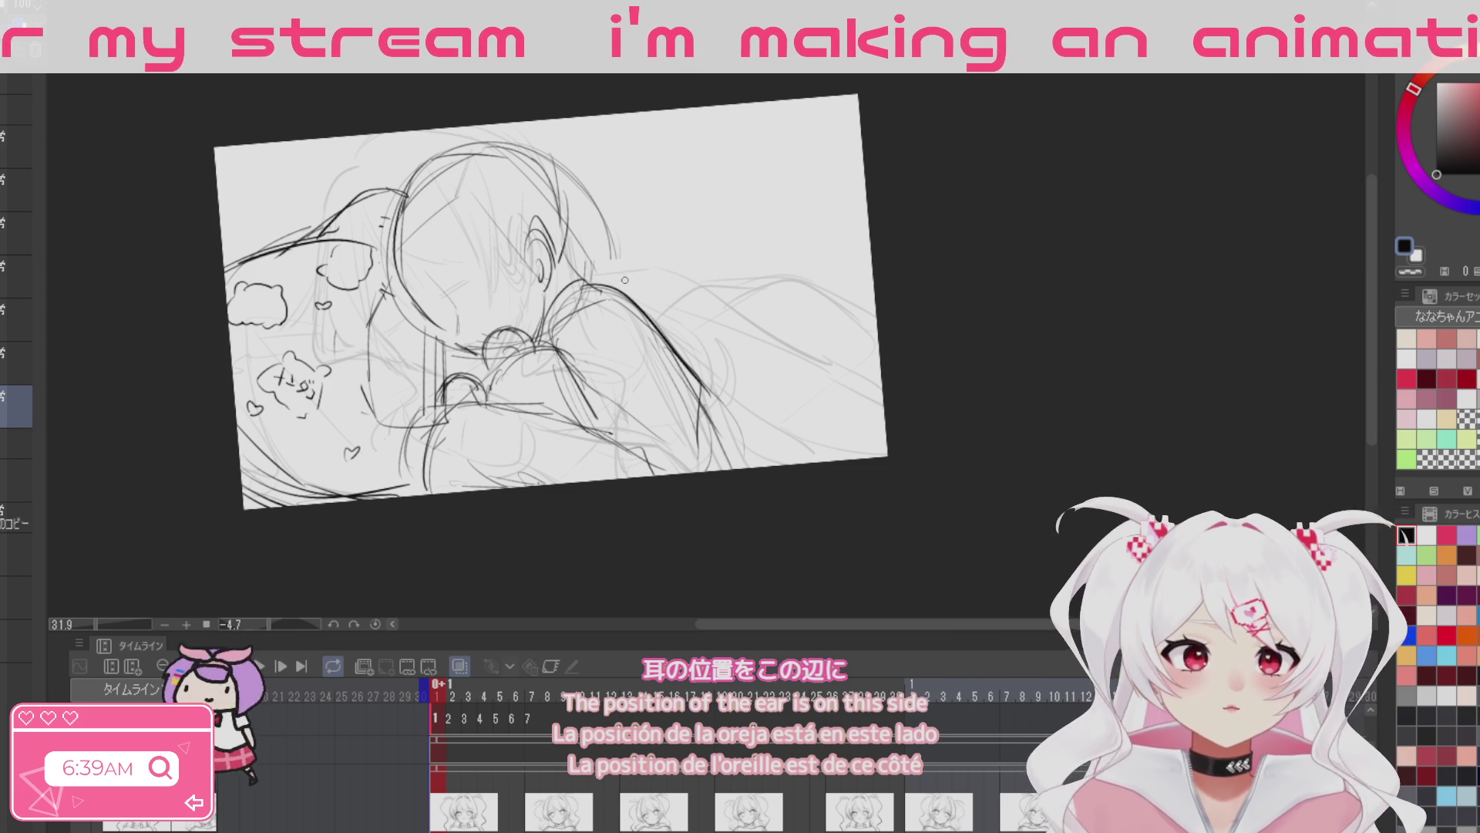
{"action": "left_click_drag", "start_coordinate": [651, 297], "coordinate": [710, 327]}
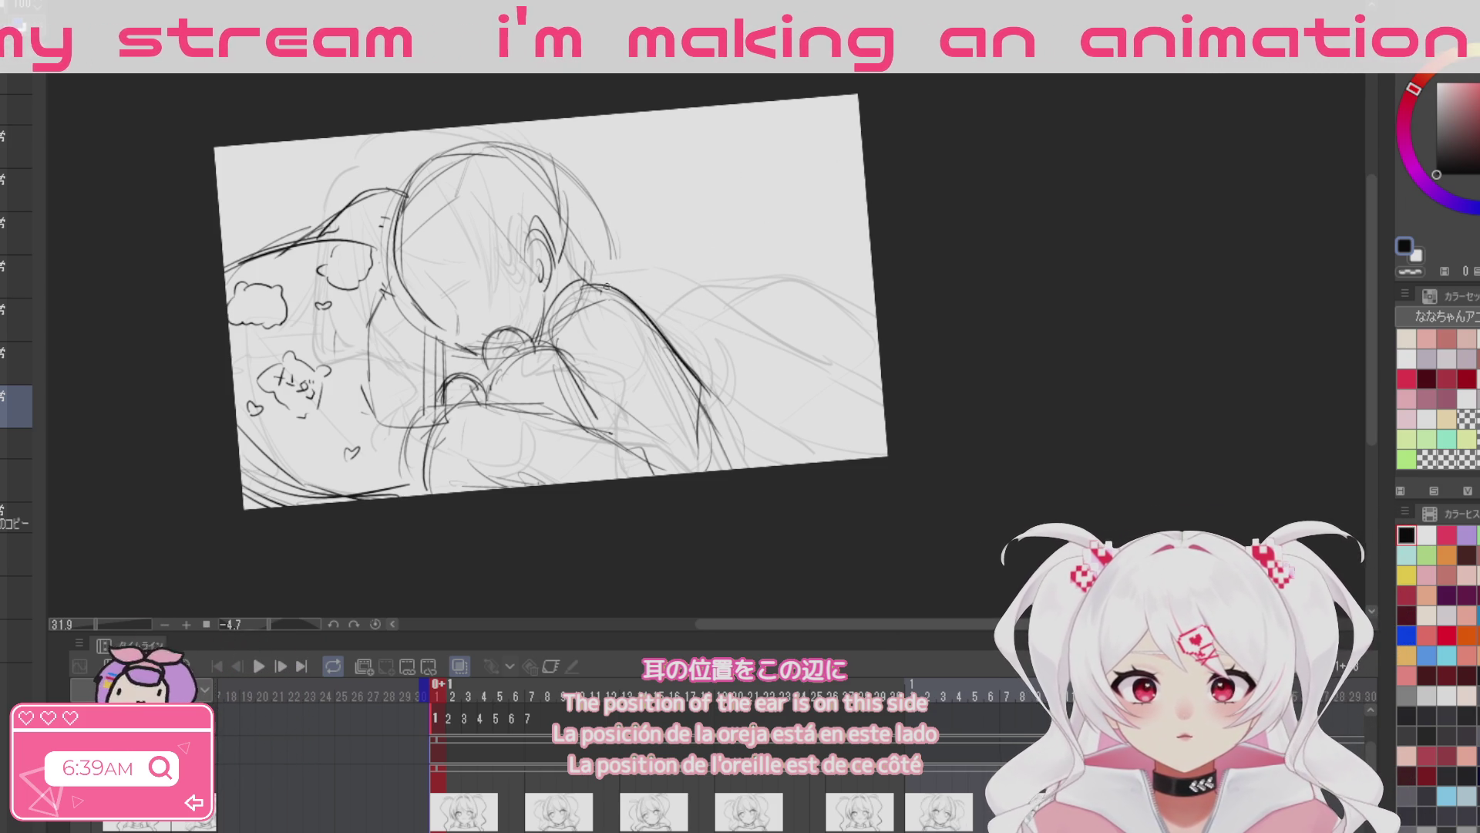
{"action": "left_click_drag", "start_coordinate": [651, 274], "coordinate": [695, 327]}
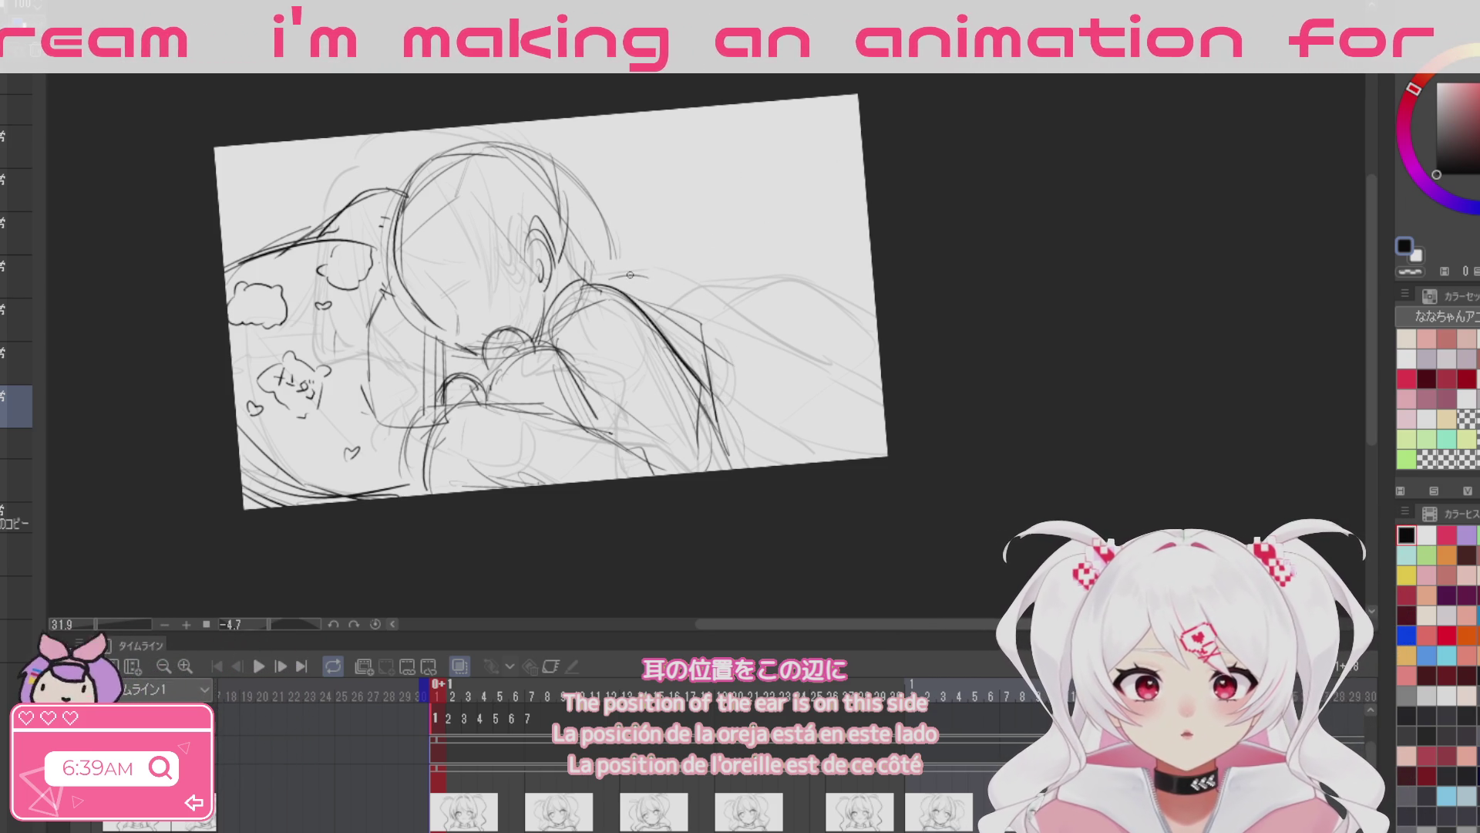
{"action": "left_click_drag", "start_coordinate": [883, 361], "coordinate": [821, 415]}
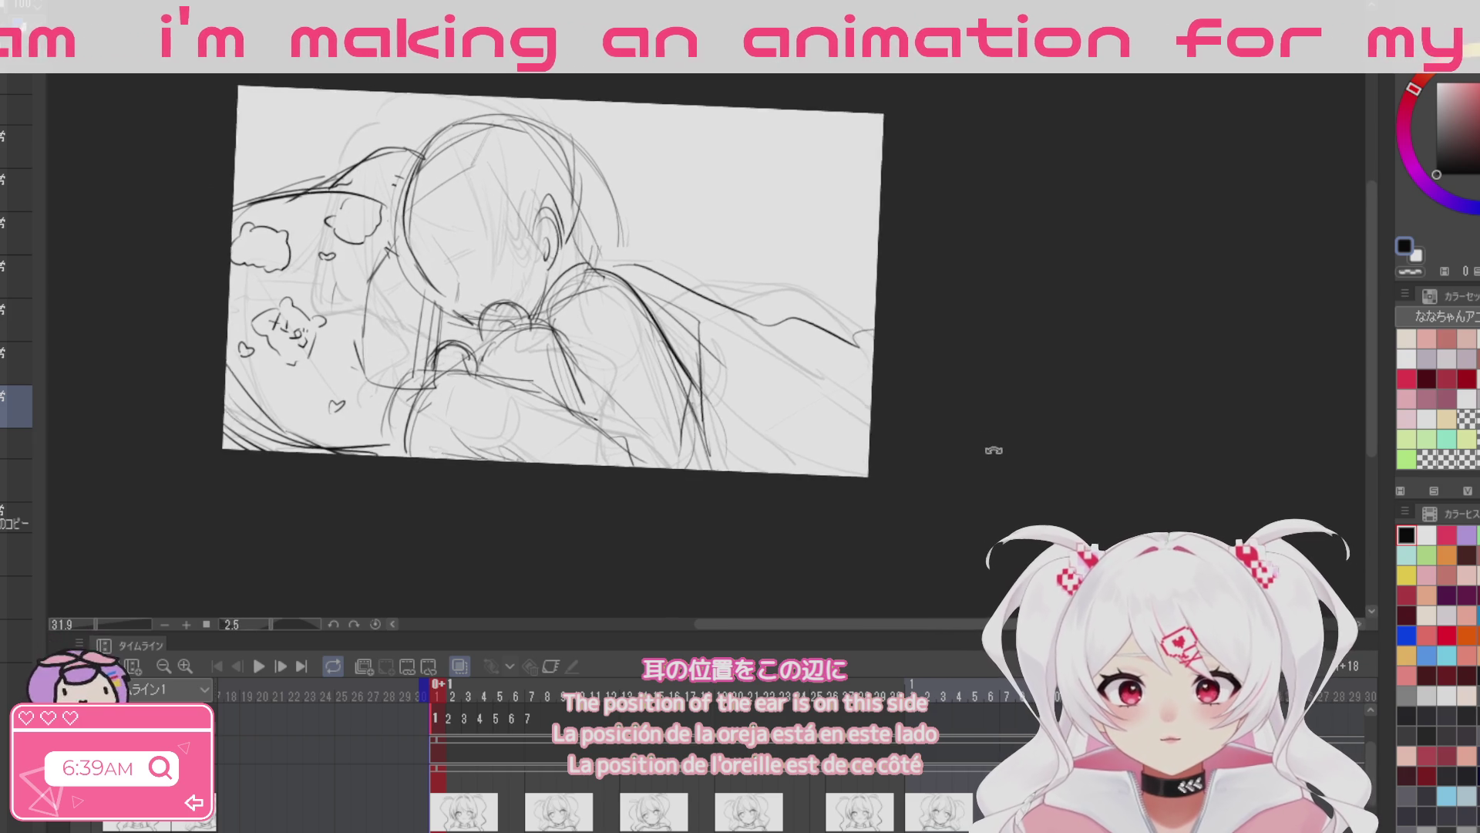
Step: Enlarge the sketch and shift it right and down to fill the frame
{"action": "key", "text": "ctrl+t"}
{"action": "mouse_move", "coordinate": [703, 401]}
{"action": "left_mouse_down"}
{"action": "mouse_move", "coordinate": [777, 424]}
{"action": "mouse_move", "coordinate": [718, 416]}
{"action": "left_mouse_up"}
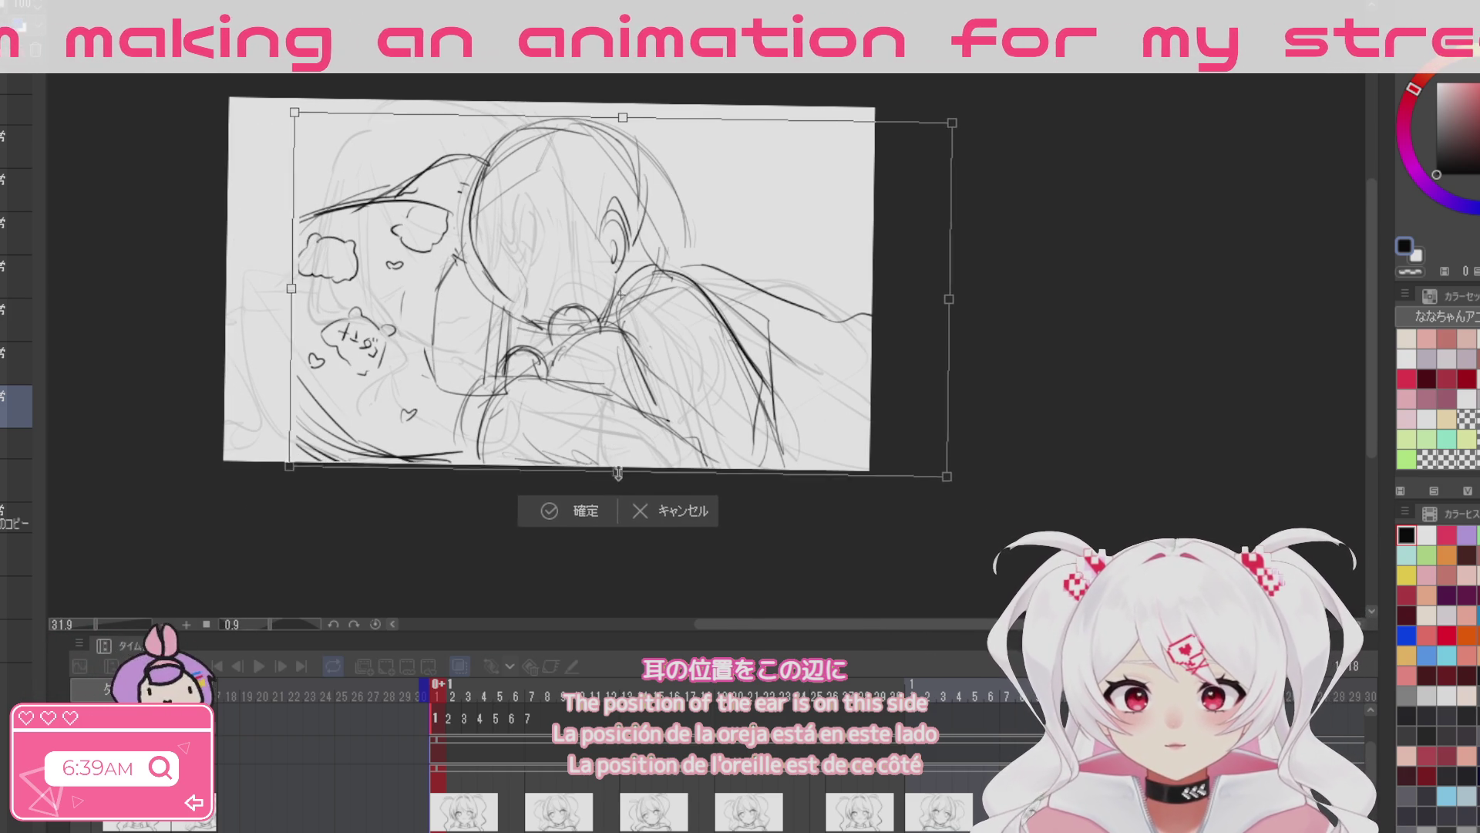
{"action": "left_click_drag", "start_coordinate": [617, 465], "coordinate": [646, 499]}
{"action": "left_click_drag", "start_coordinate": [741, 439], "coordinate": [725, 455]}
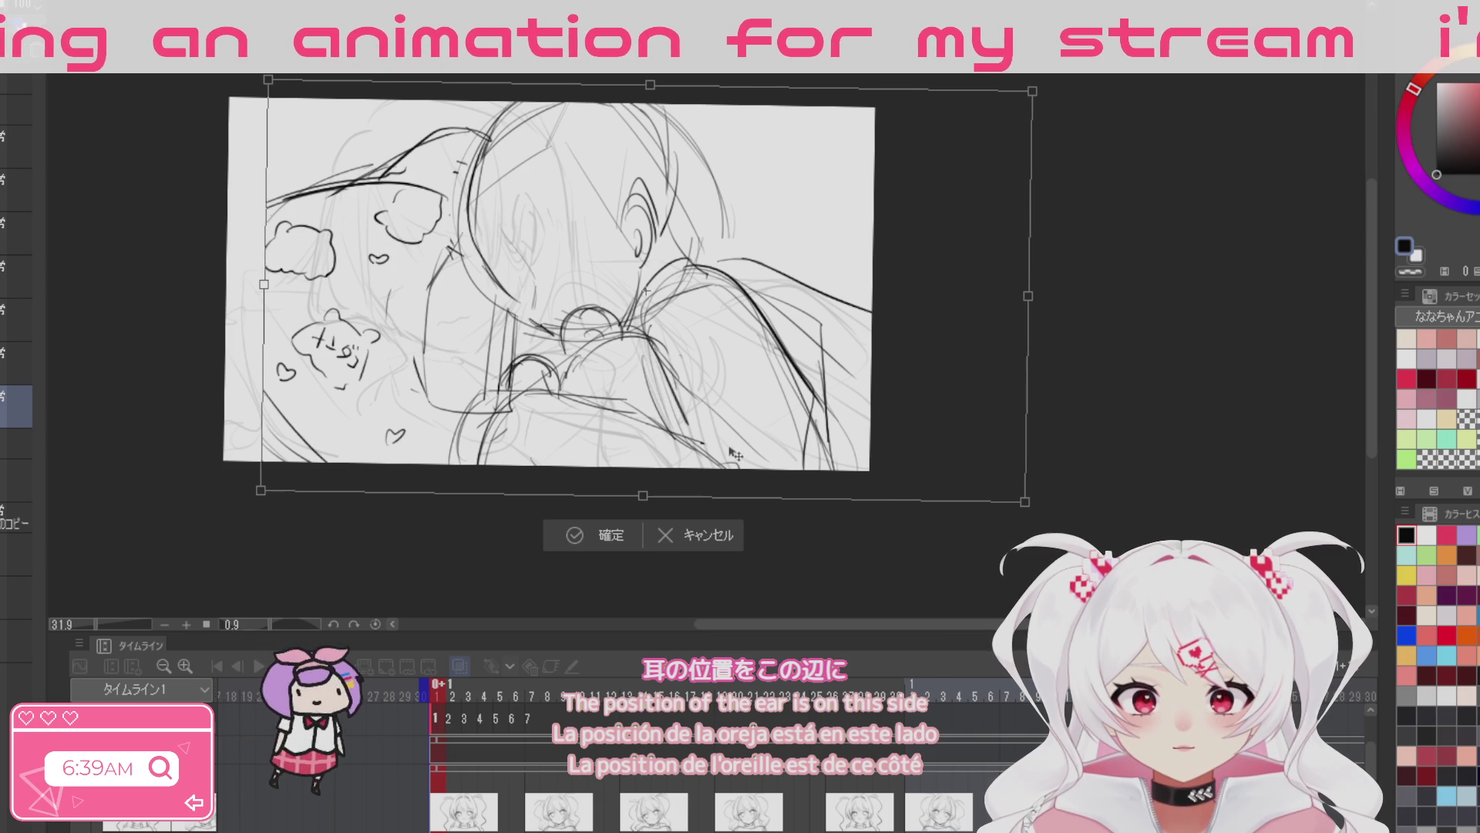
{"action": "left_click_drag", "start_coordinate": [649, 497], "coordinate": [695, 471]}
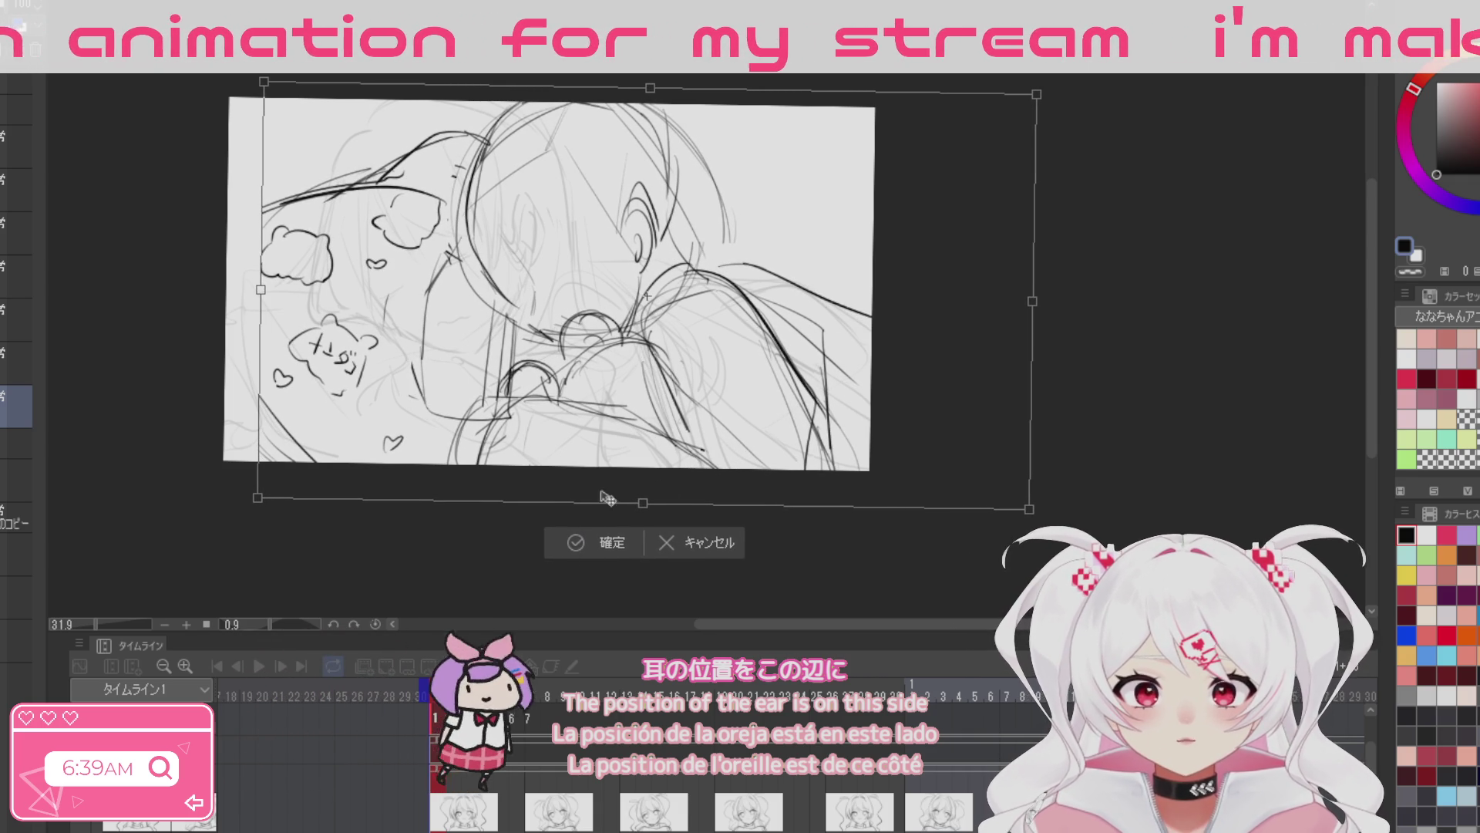
{"action": "left_click_drag", "start_coordinate": [605, 489], "coordinate": [589, 487]}
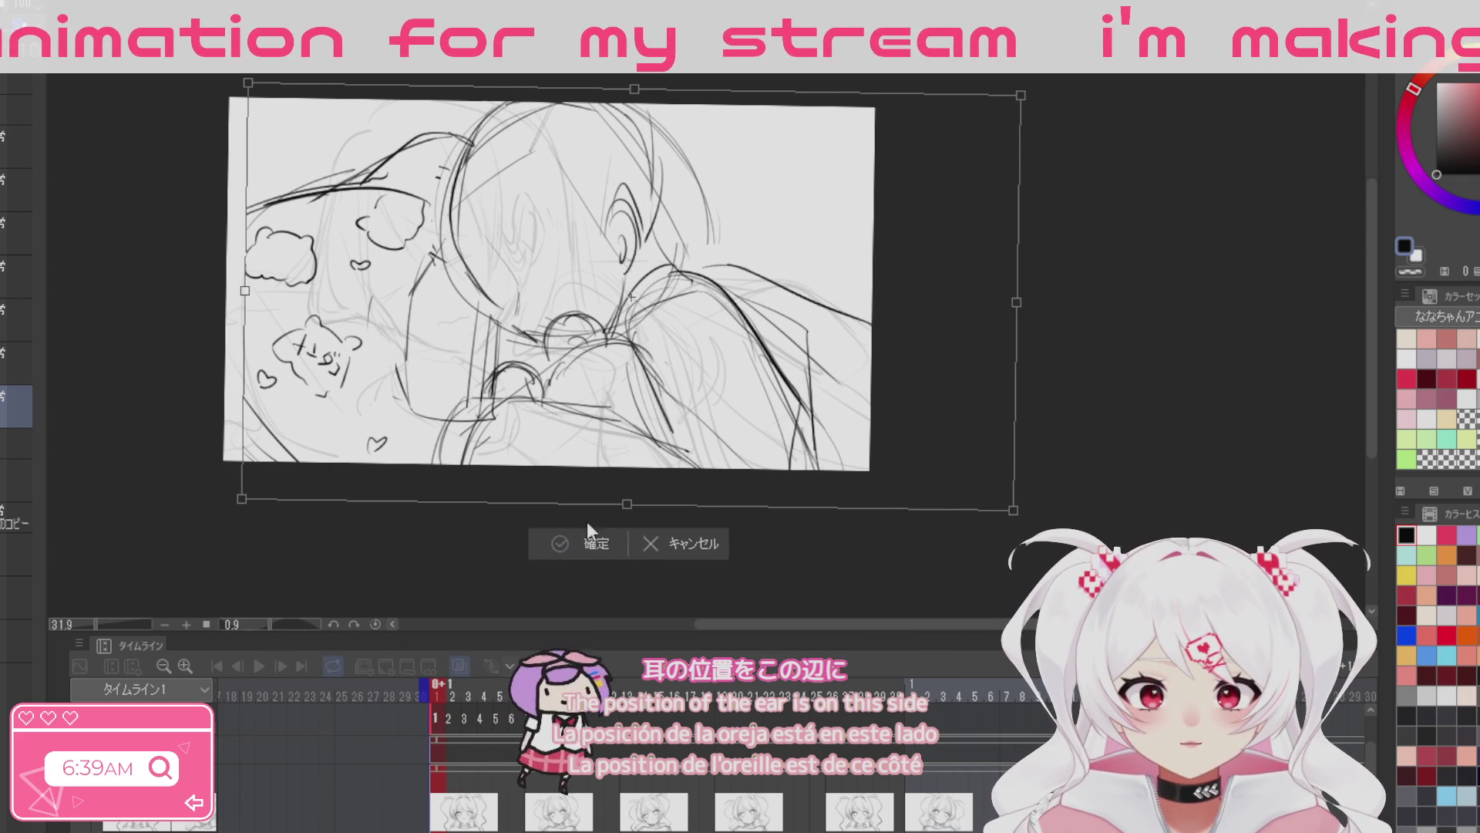
{"action": "left_click", "coordinate": [580, 544]}
Step: Extend the top-left and lower-left lines toward the canvas edge
{"action": "left_click_drag", "start_coordinate": [245, 215], "coordinate": [228, 228]}
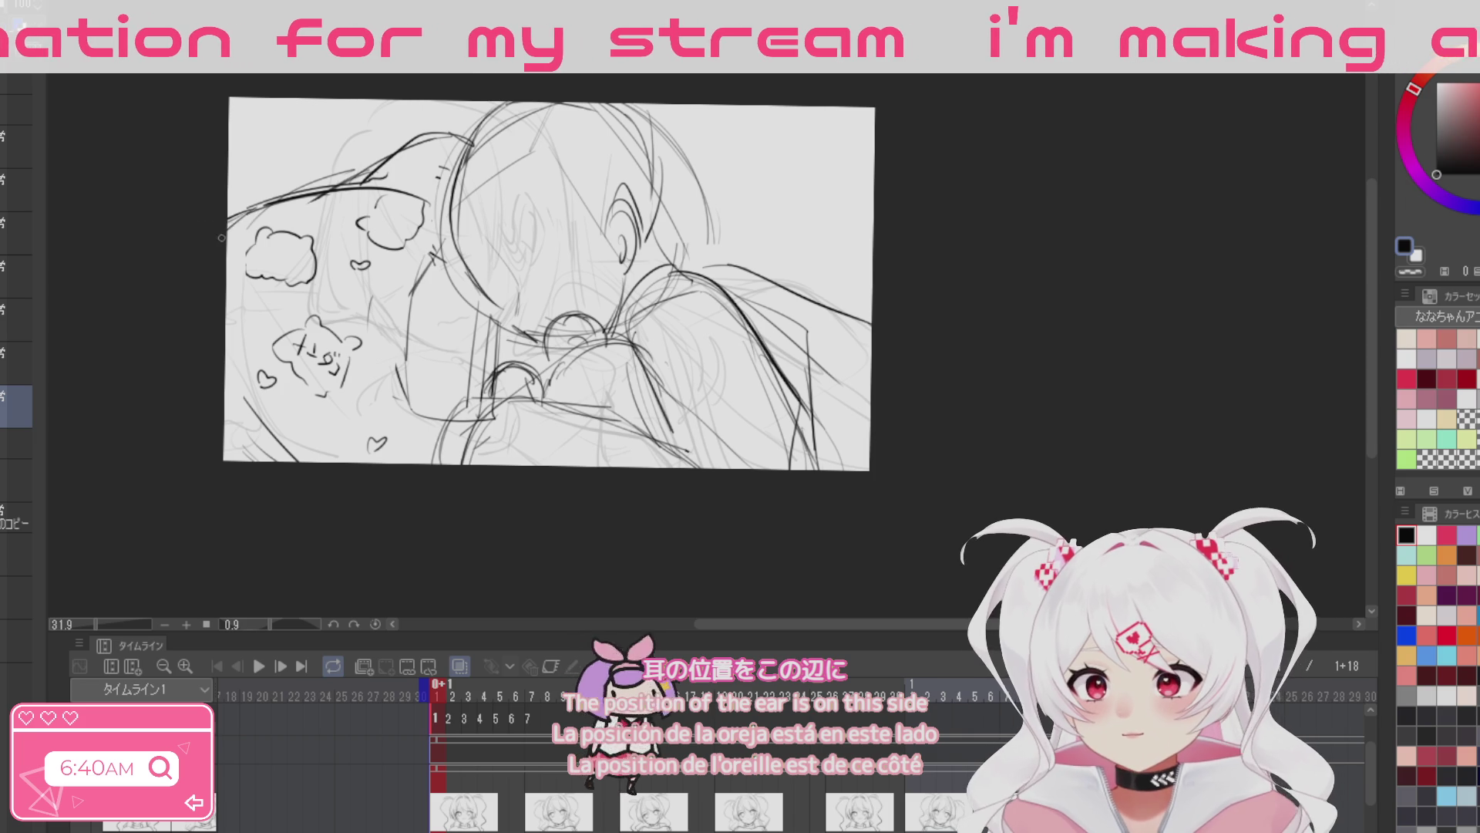
{"action": "left_click_drag", "start_coordinate": [226, 363], "coordinate": [245, 444]}
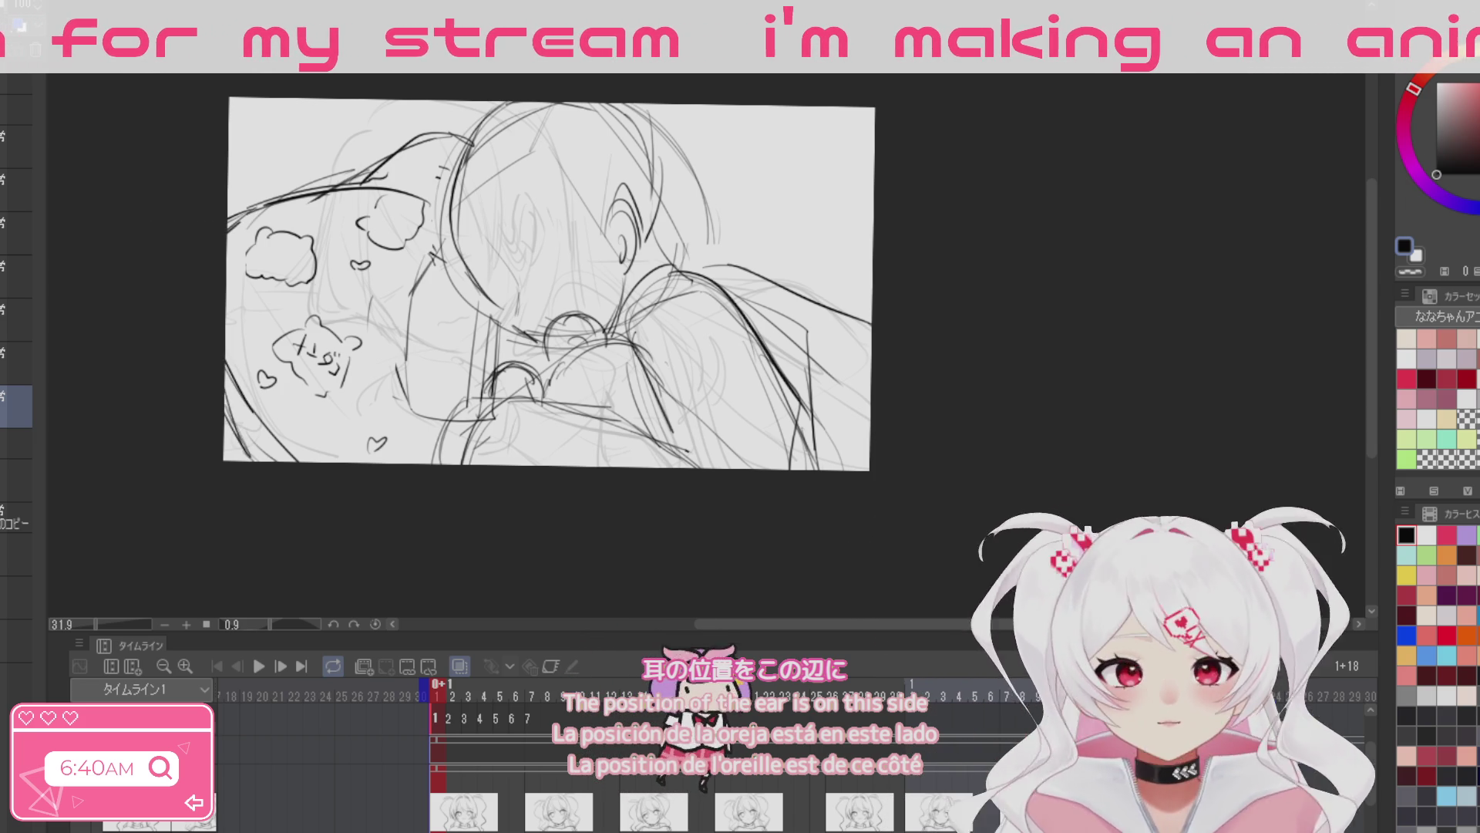
{"action": "key", "text": "h"}
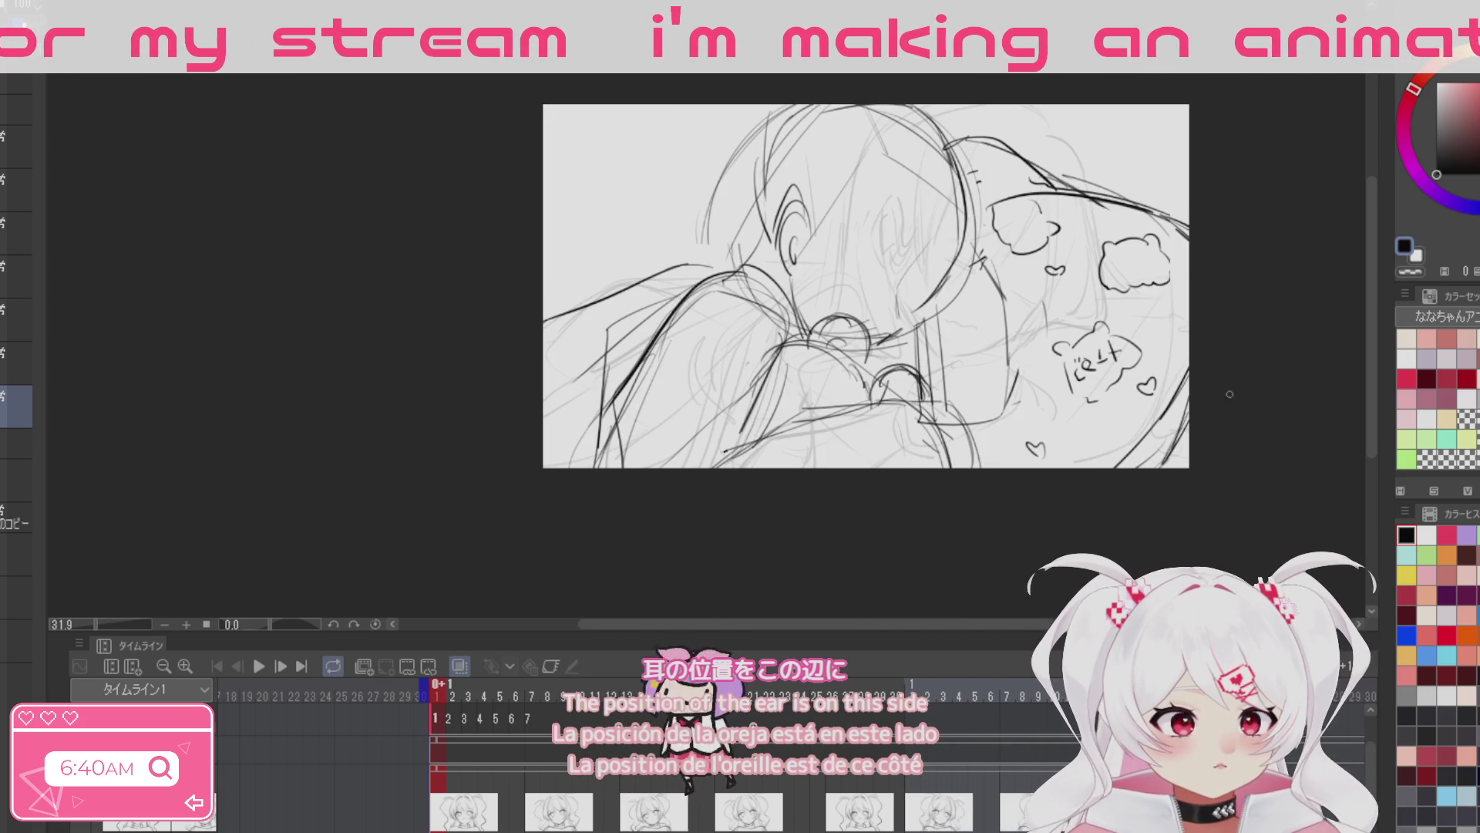
{"action": "left_click_drag", "start_coordinate": [722, 493], "coordinate": [491, 497]}
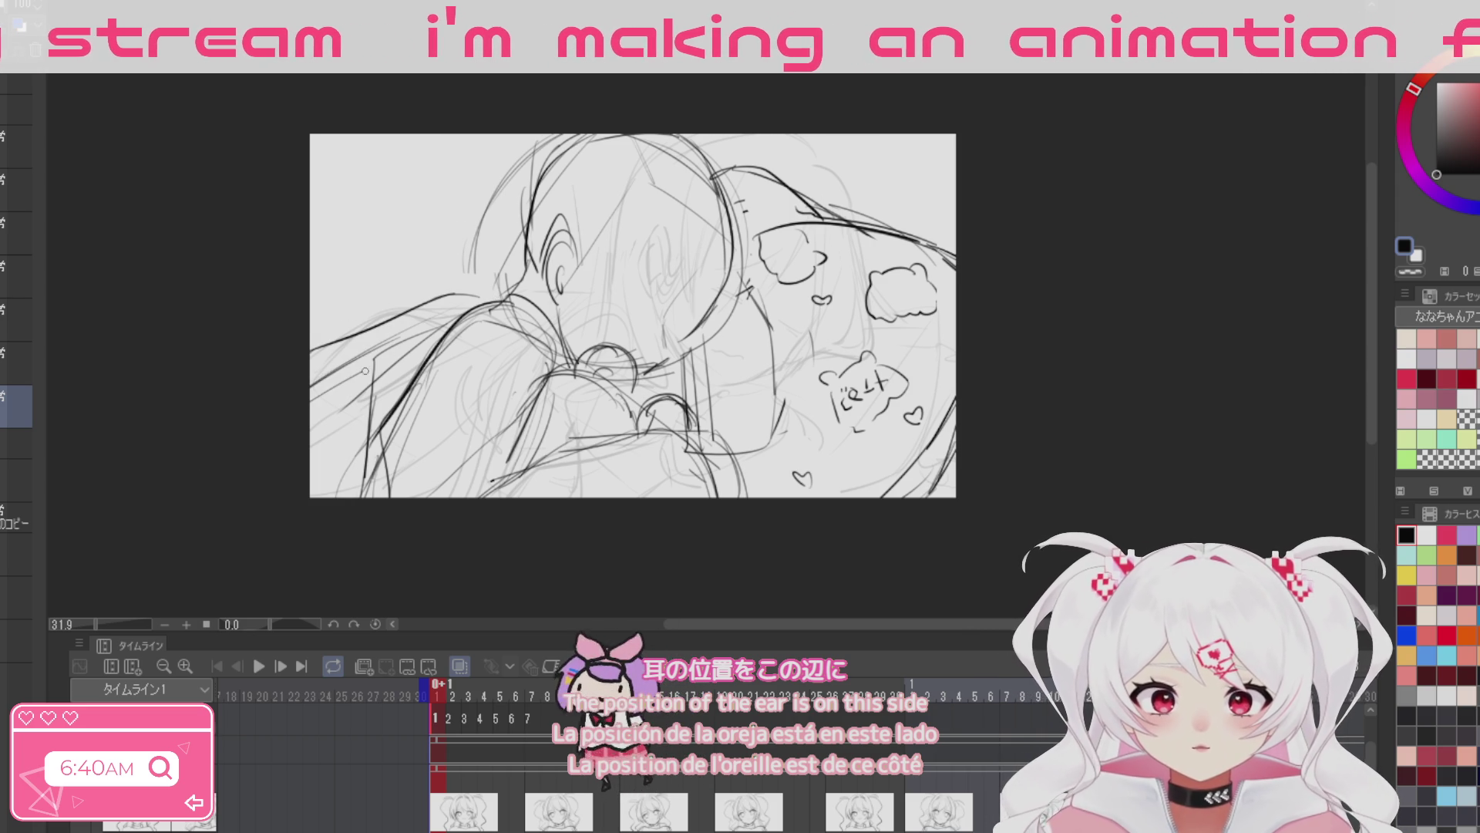
Step: Erase the dark left-side strokes and redraw the contours, with a curve down across the arm
{"action": "left_click_drag", "start_coordinate": [453, 330], "coordinate": [385, 473]}
{"action": "key", "text": "p"}
{"action": "left_click_drag", "start_coordinate": [432, 330], "coordinate": [423, 445]}
{"action": "left_click_drag", "start_coordinate": [417, 356], "coordinate": [445, 498]}
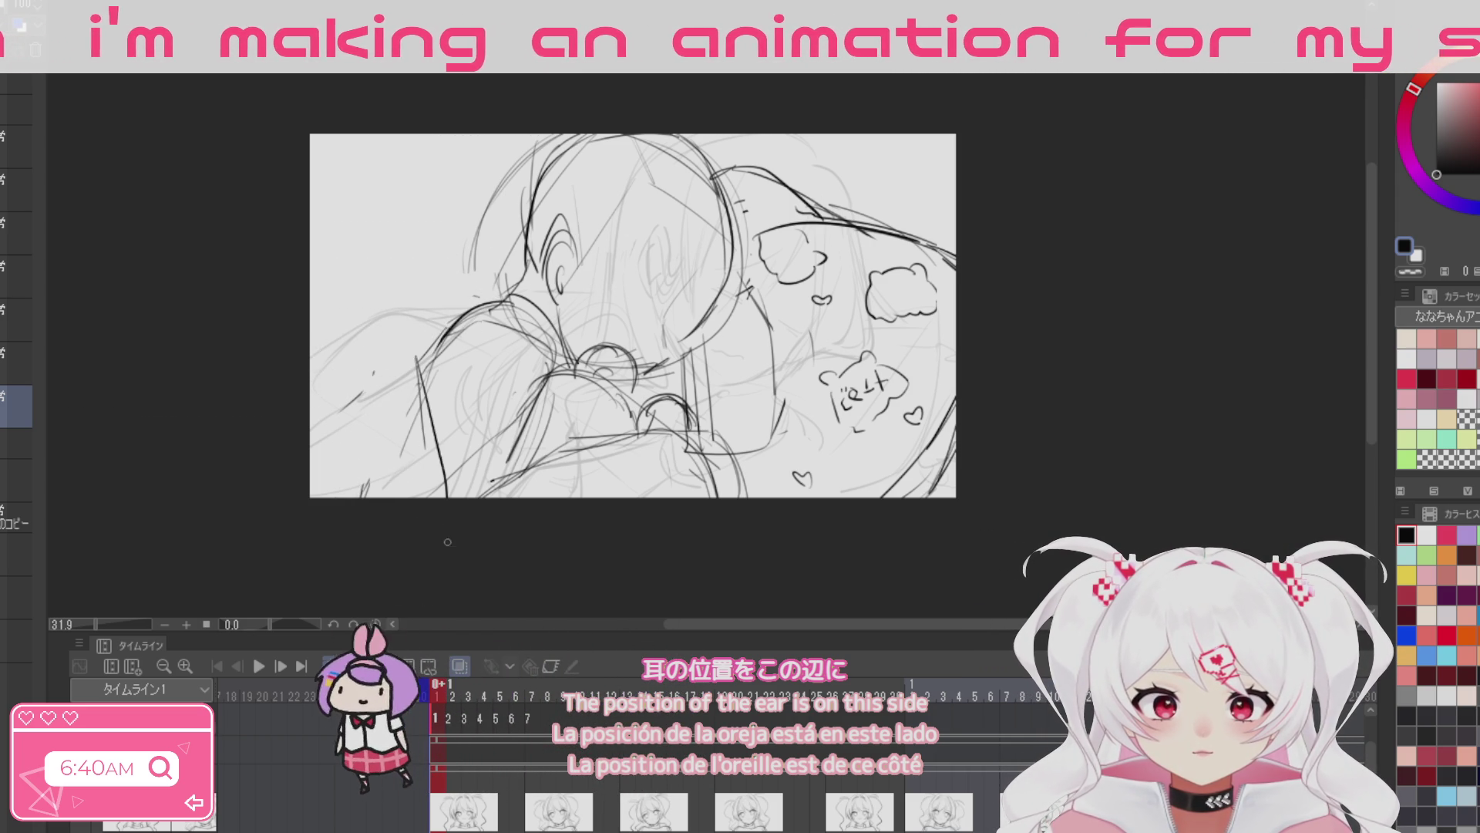
{"action": "mouse_move", "coordinate": [413, 376]}
{"action": "left_mouse_down"}
{"action": "mouse_move", "coordinate": [426, 497]}
{"action": "mouse_move", "coordinate": [363, 497]}
{"action": "left_mouse_up"}
{"action": "left_click_drag", "start_coordinate": [441, 329], "coordinate": [322, 404]}
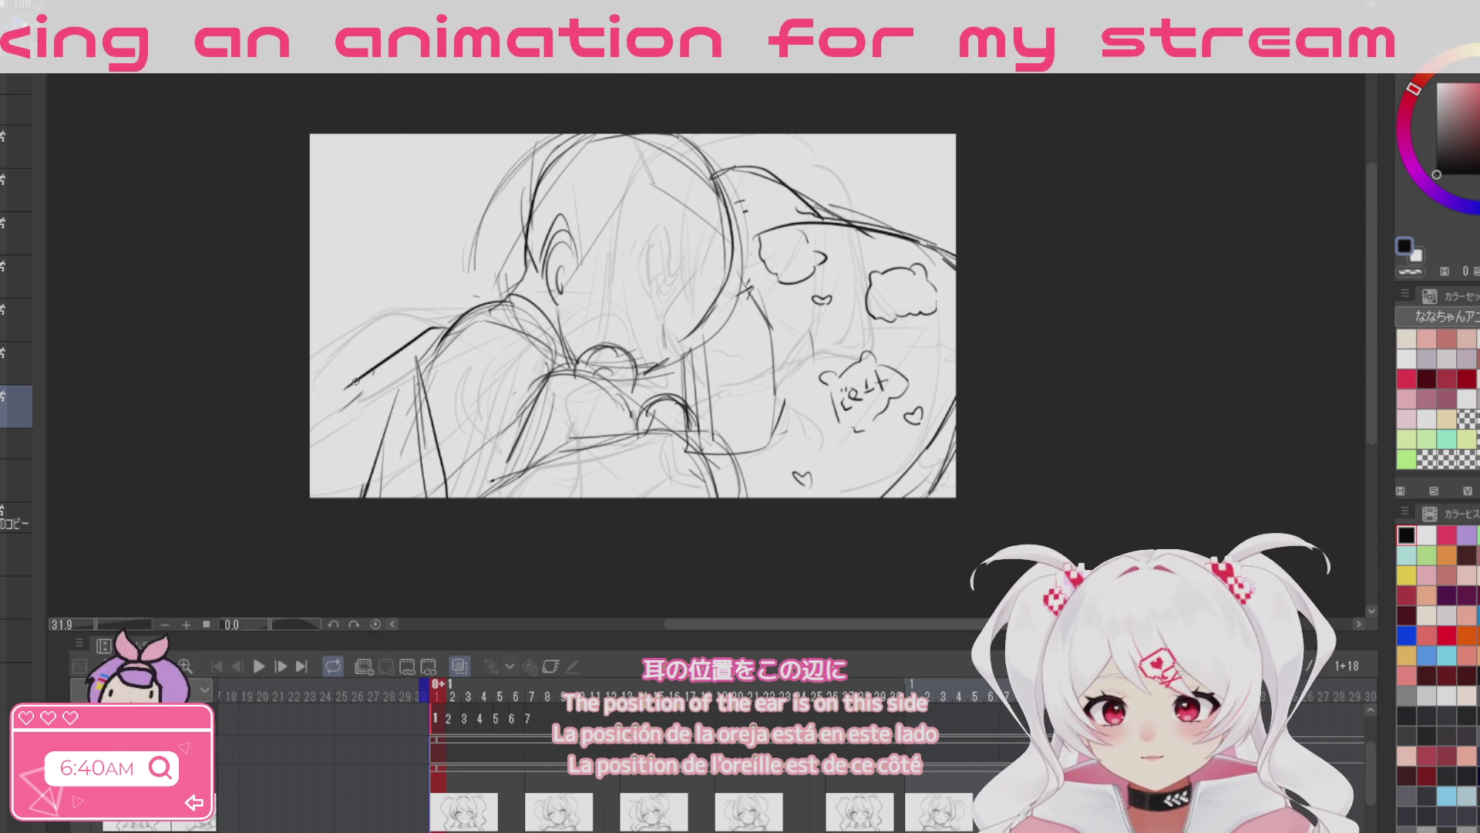
{"action": "left_click_drag", "start_coordinate": [689, 539], "coordinate": [571, 544]}
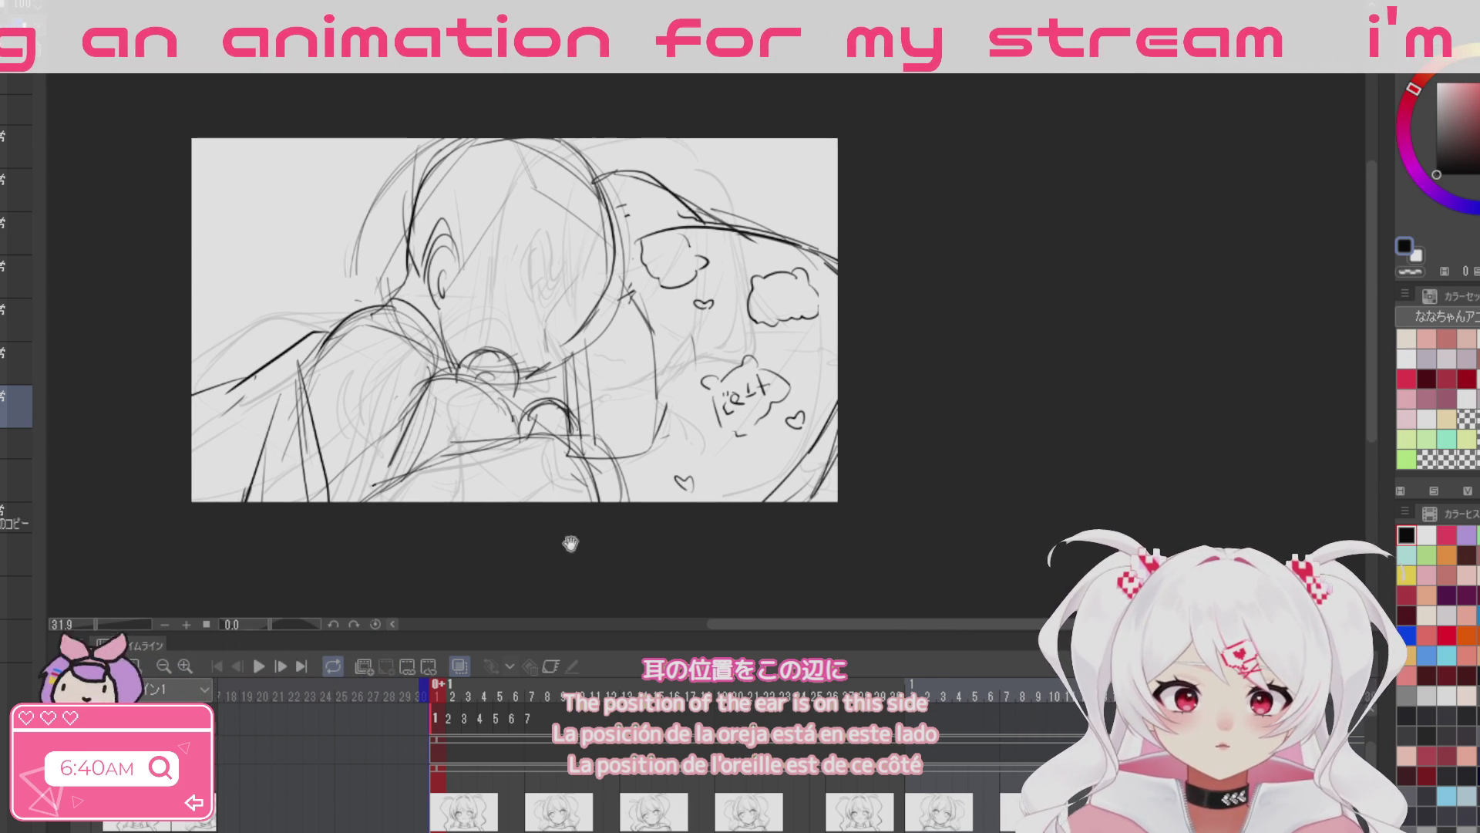
{"action": "scroll", "coordinate": [1076, 393], "scroll_direction": "up", "scroll_amount": 3}
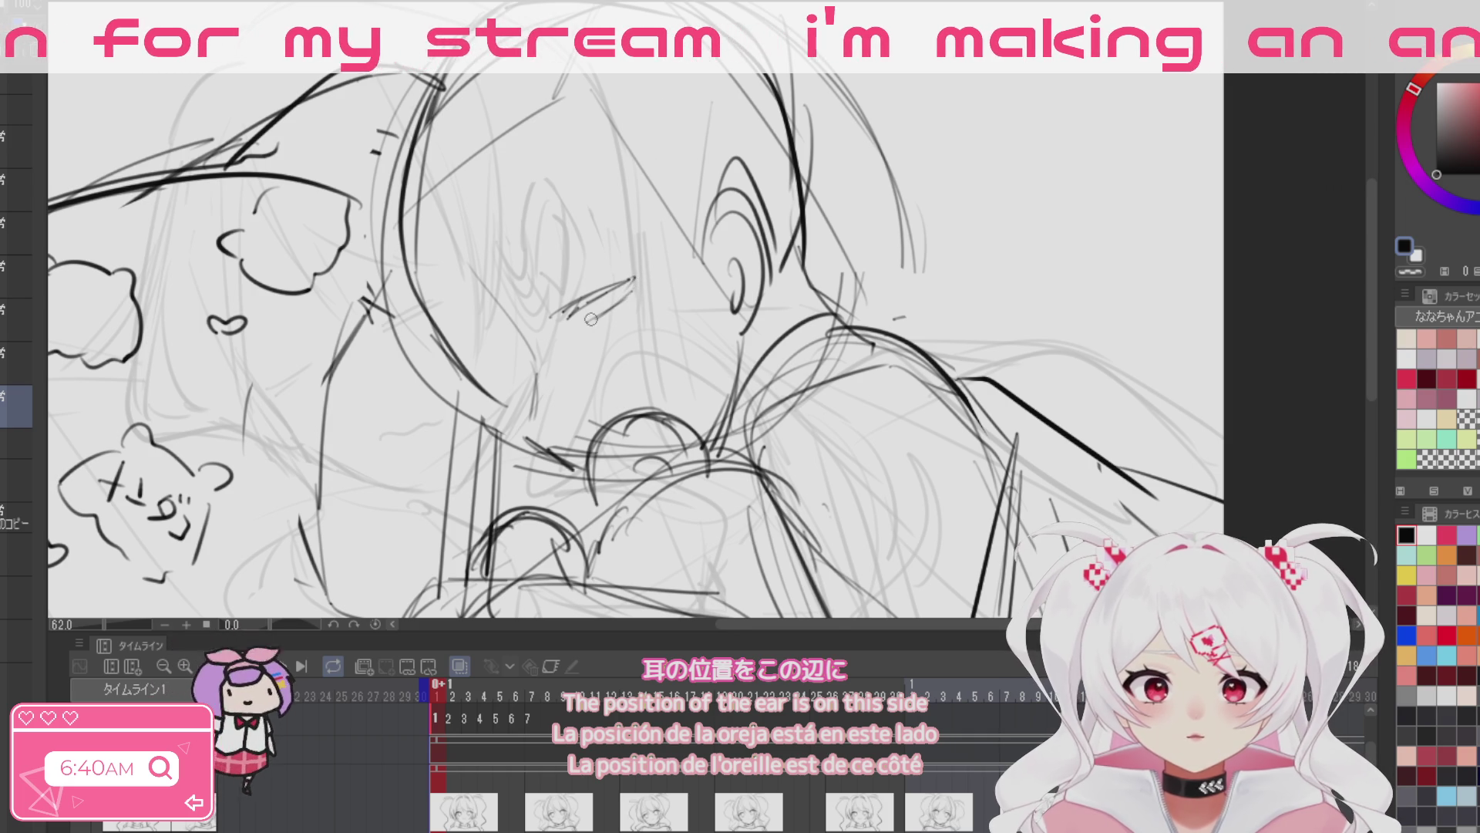
Step: Erase the old eye strokes and pen two closed, sleepy eye lines on the face
{"action": "key", "text": "e"}
{"action": "left_click_drag", "start_coordinate": [594, 282], "coordinate": [646, 262]}
{"action": "key", "text": "p"}
{"action": "left_click_drag", "start_coordinate": [490, 388], "coordinate": [520, 358]}
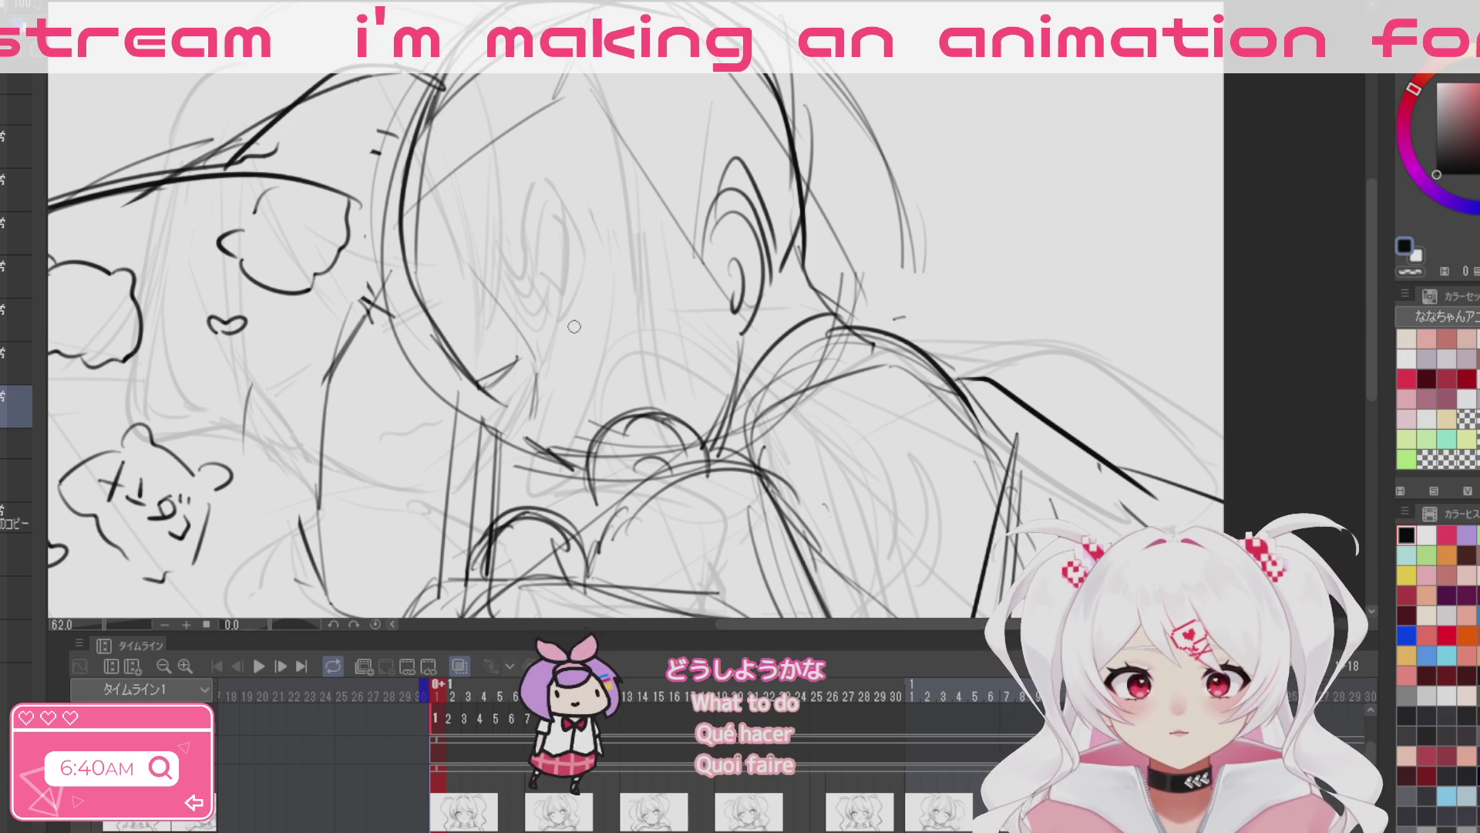
{"action": "left_click_drag", "start_coordinate": [562, 328], "coordinate": [603, 305]}
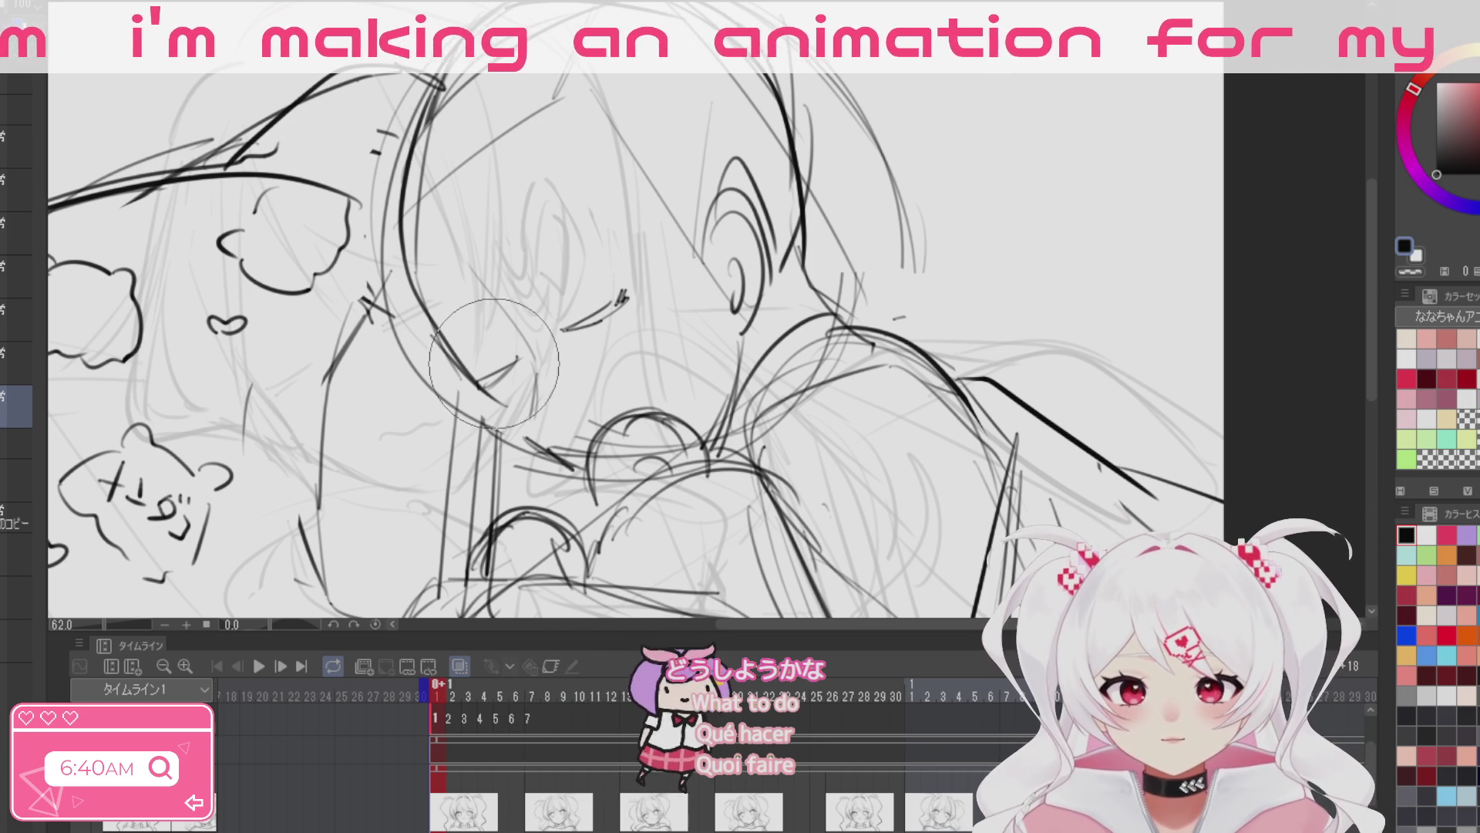
Step: Rotate the view and sketch hair strands falling across the girl's face
{"action": "left_click_drag", "start_coordinate": [782, 346], "coordinate": [511, 187]}
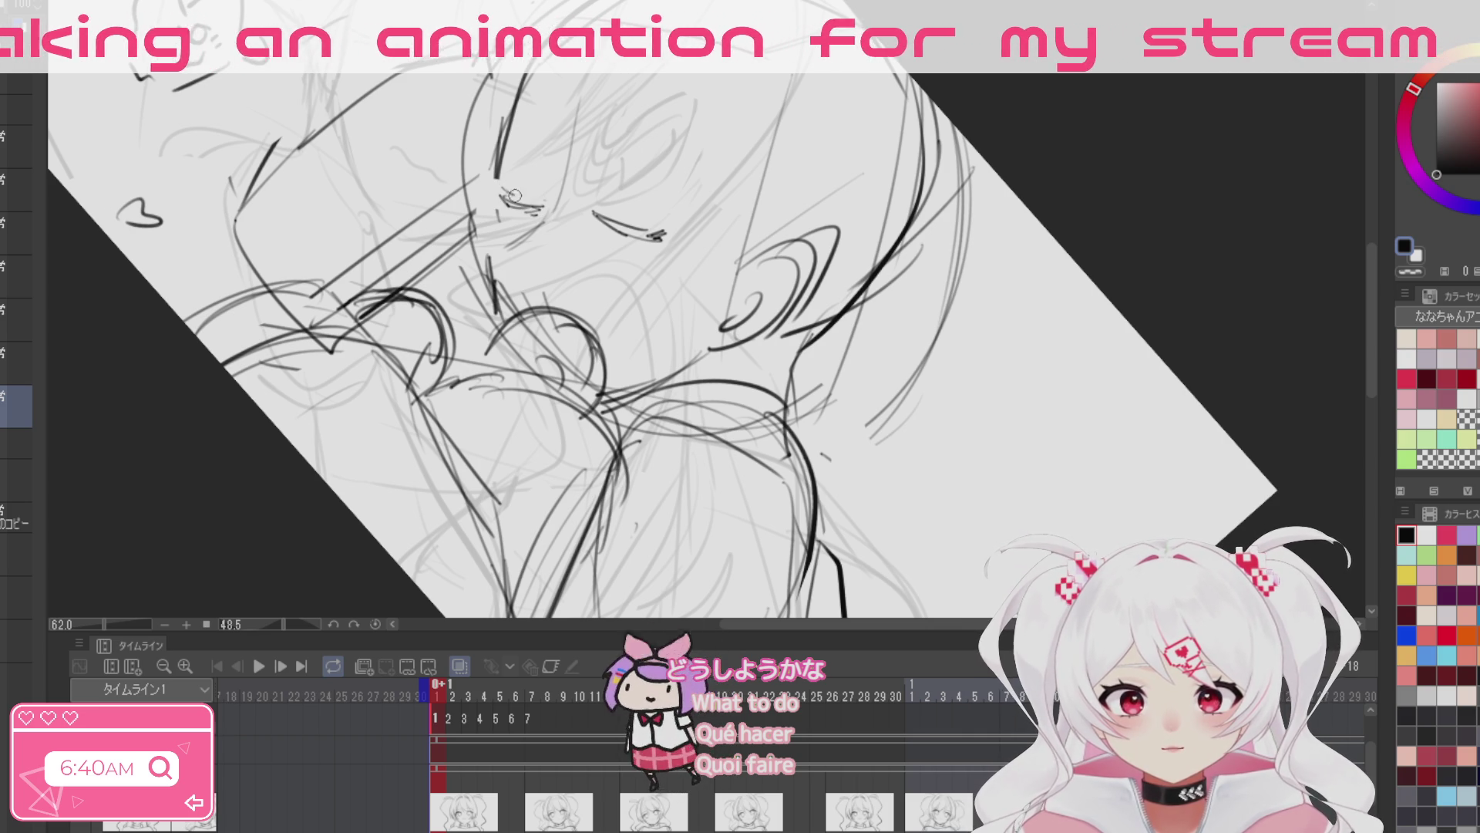
{"action": "left_click_drag", "start_coordinate": [781, 215], "coordinate": [590, 267]}
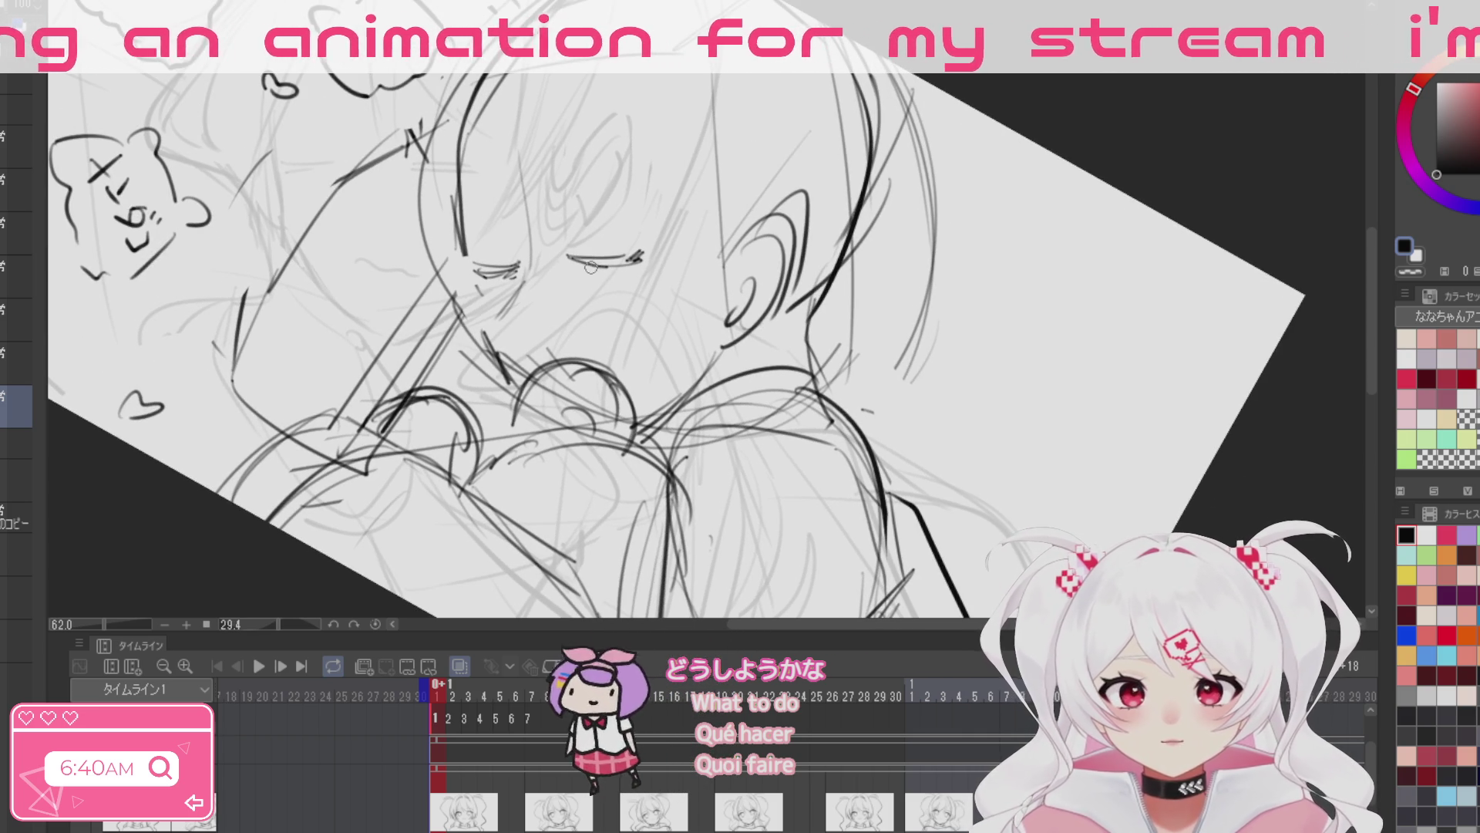
{"action": "left_click_drag", "start_coordinate": [715, 300], "coordinate": [515, 281]}
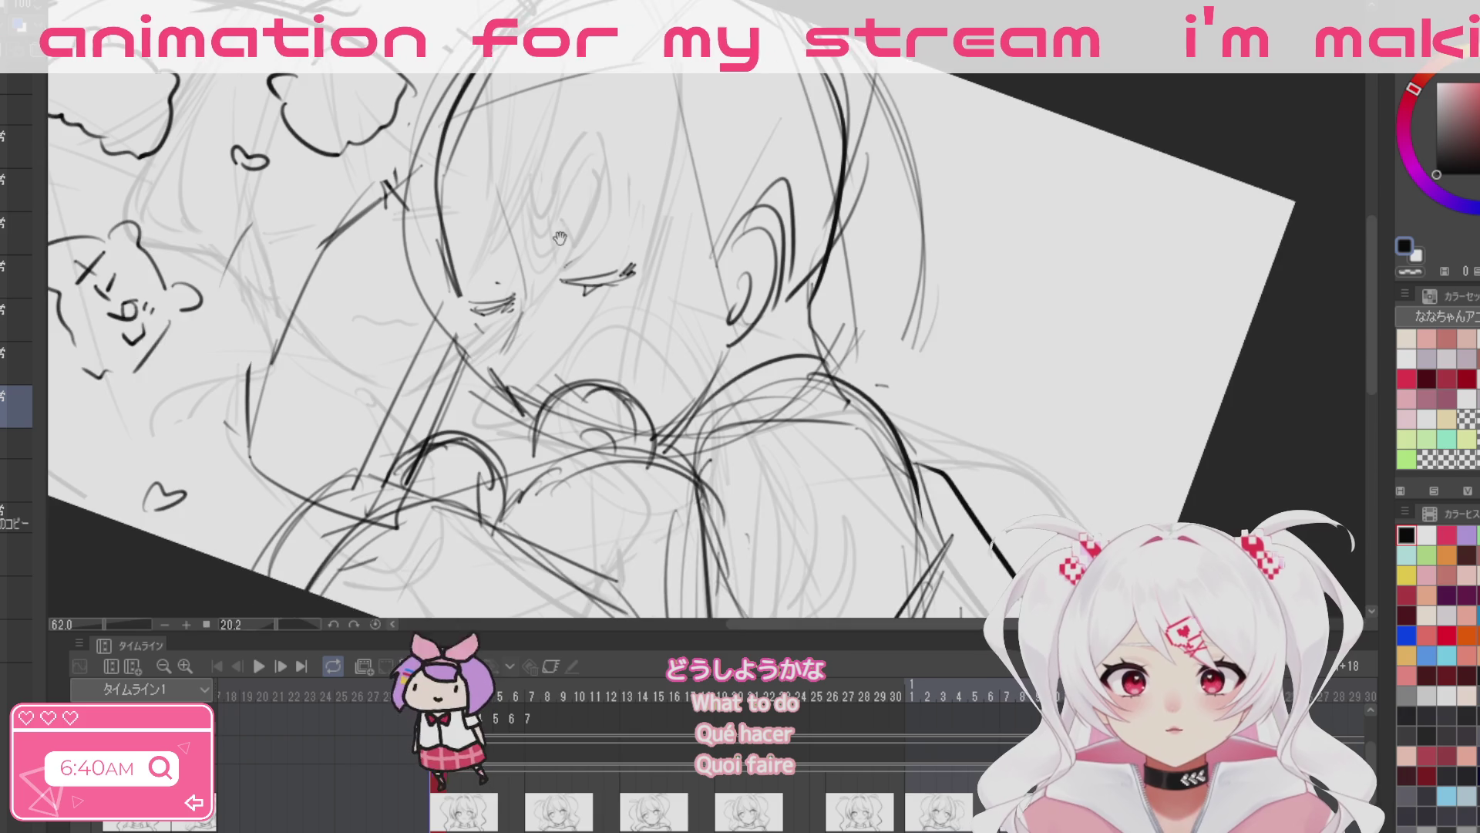
{"action": "left_click_drag", "start_coordinate": [516, 281], "coordinate": [532, 287]}
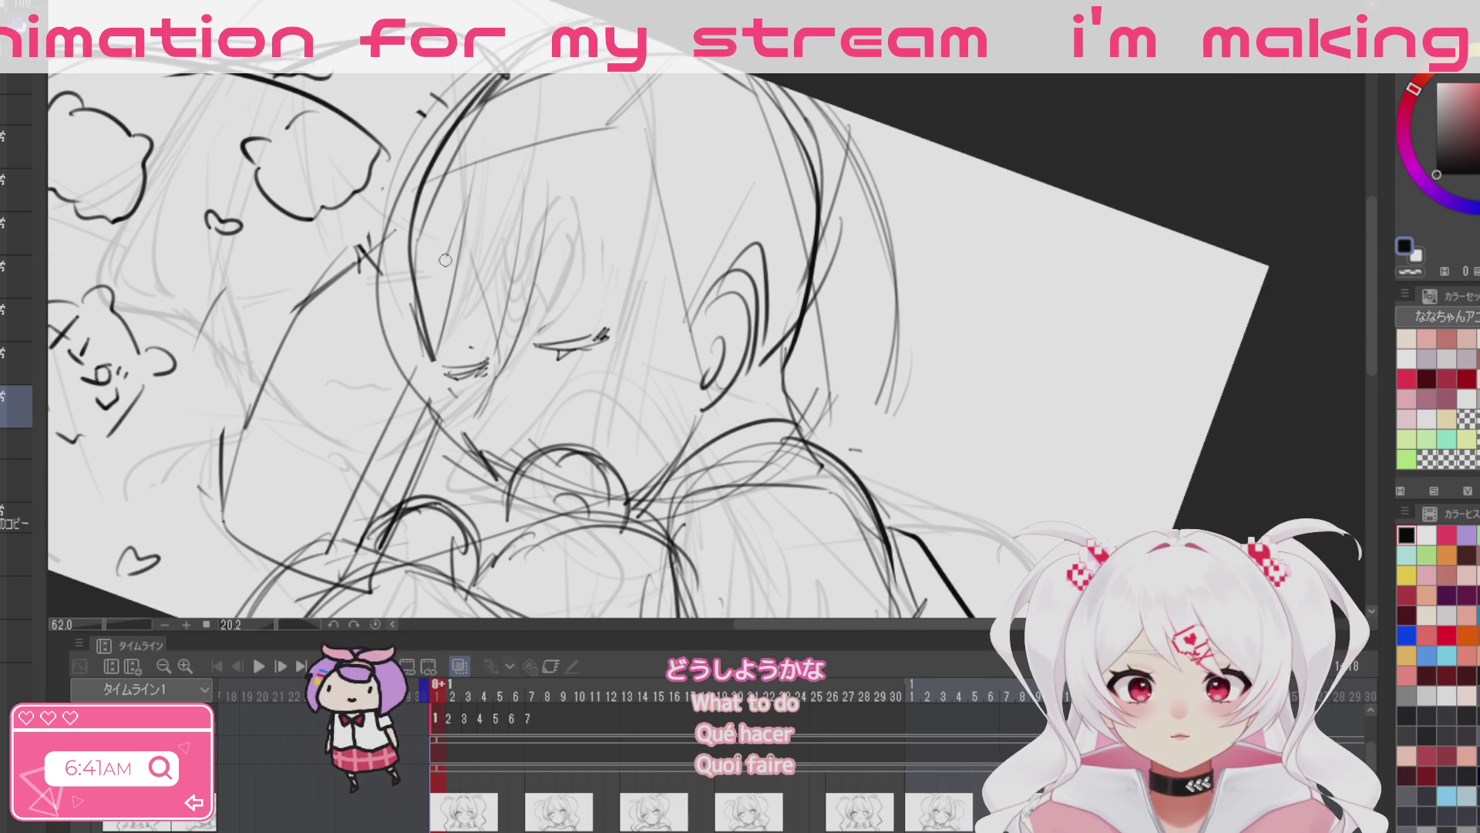
{"action": "left_click_drag", "start_coordinate": [590, 175], "coordinate": [551, 308]}
{"action": "left_click_drag", "start_coordinate": [540, 189], "coordinate": [582, 382]}
{"action": "left_click_drag", "start_coordinate": [634, 186], "coordinate": [617, 303]}
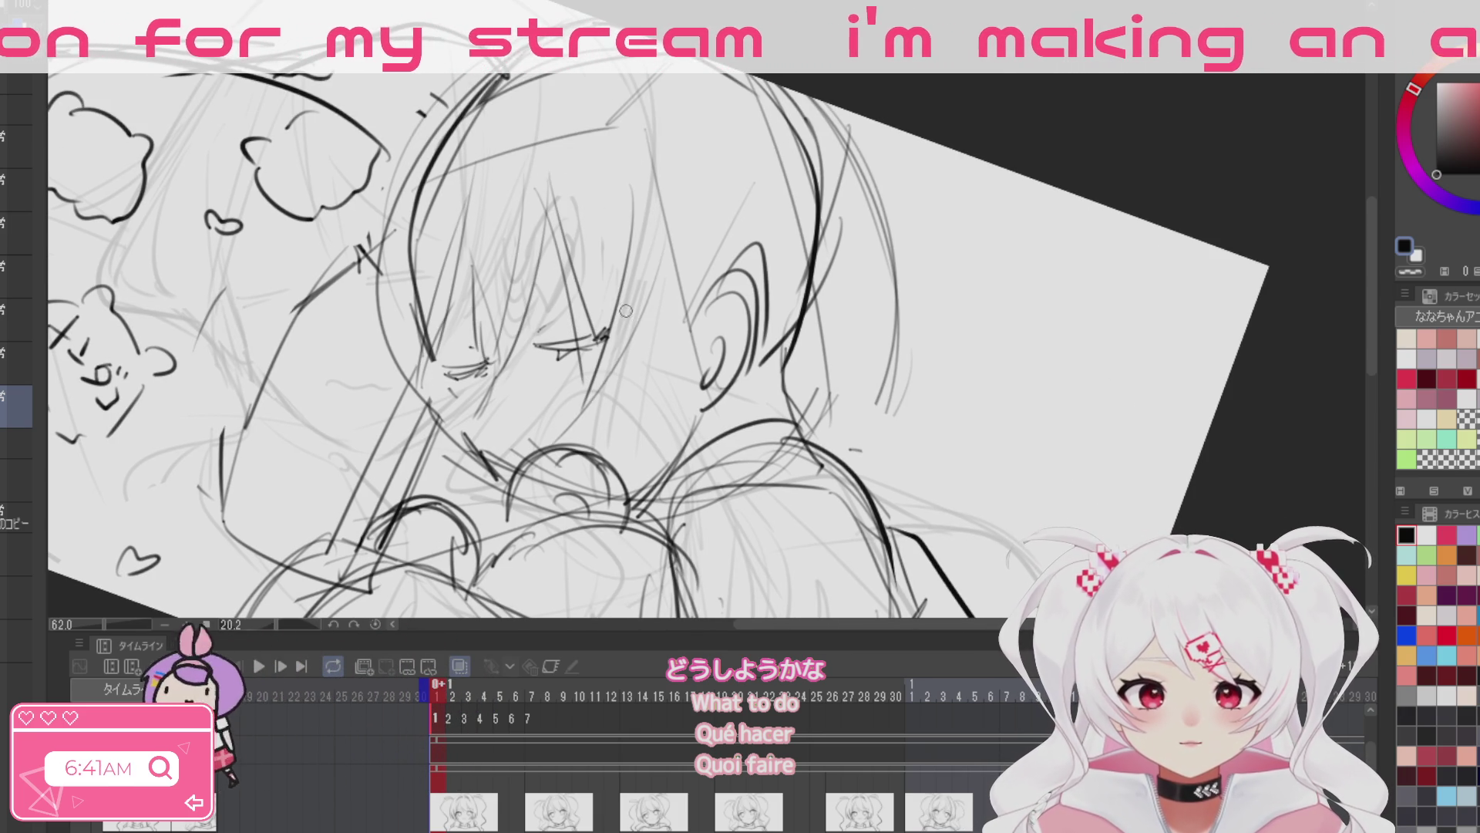
{"action": "mouse_move", "coordinate": [664, 371]}
{"action": "left_mouse_down"}
{"action": "mouse_move", "coordinate": [942, 428]}
{"action": "mouse_move", "coordinate": [638, 328]}
{"action": "left_mouse_up"}
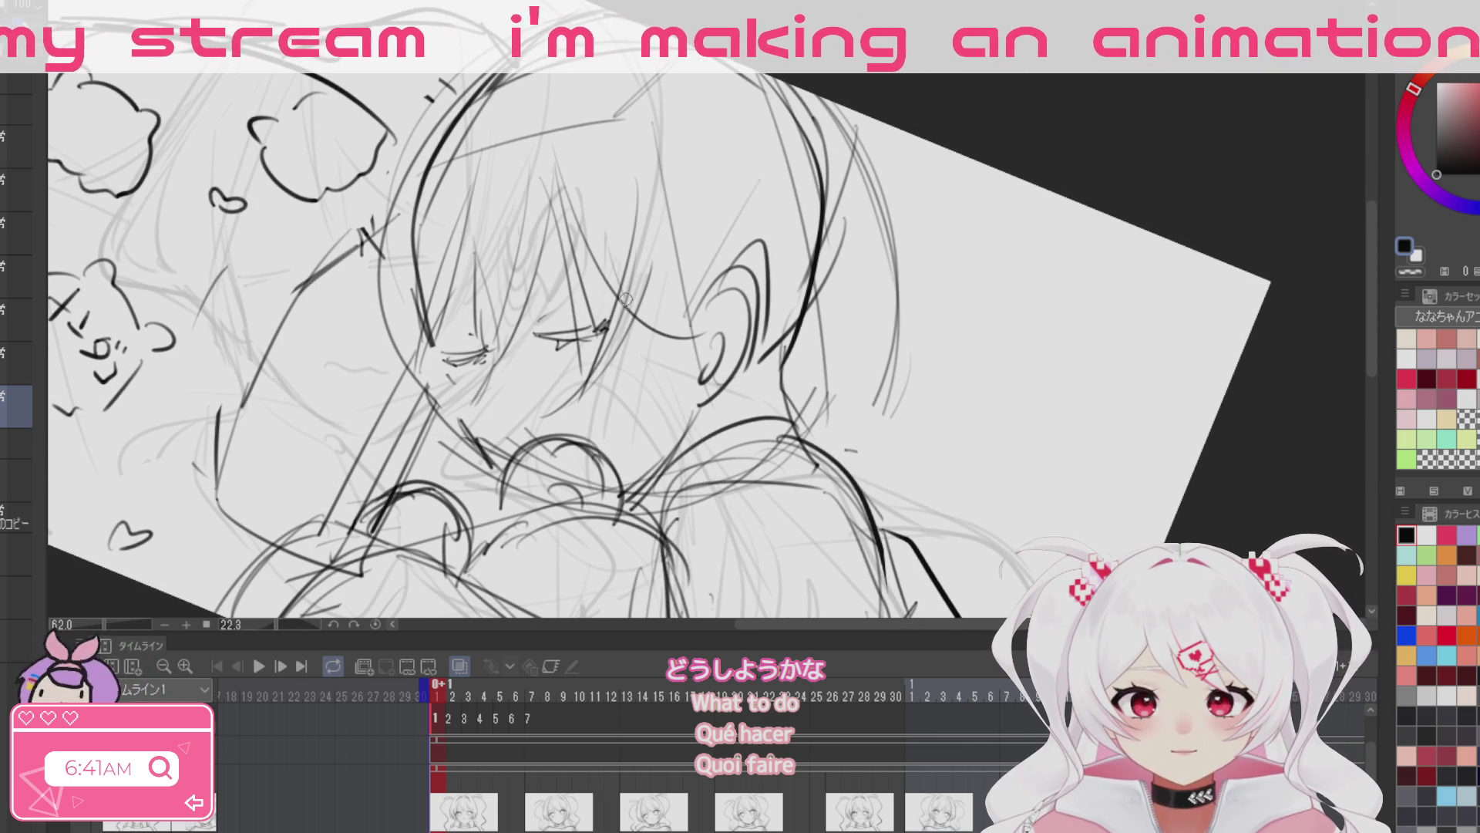
{"action": "left_click_drag", "start_coordinate": [702, 305], "coordinate": [545, 249]}
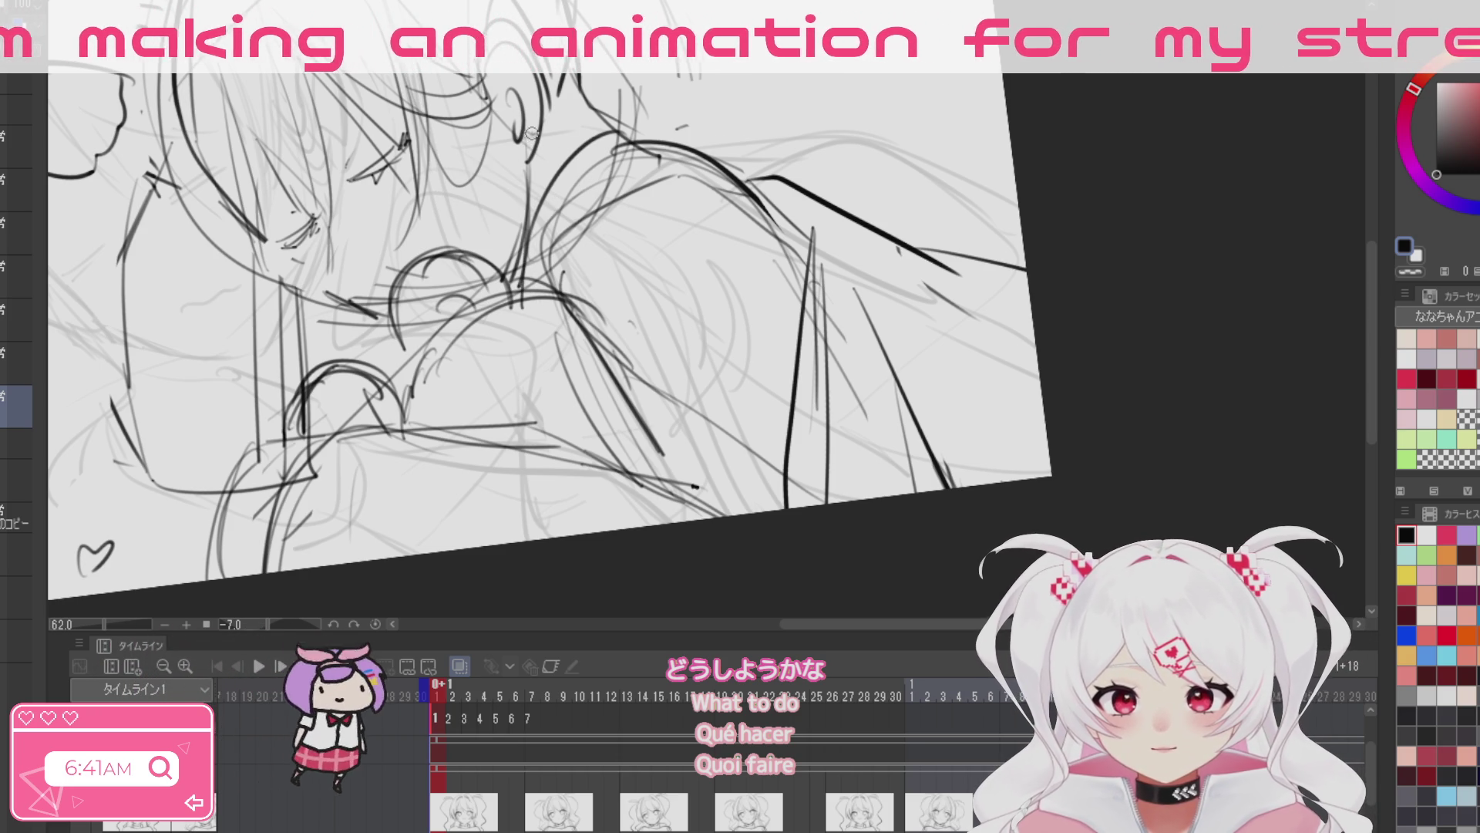
Step: Darken the neck and shoulder contours with firm pen strokes
{"action": "left_click_drag", "start_coordinate": [534, 161], "coordinate": [624, 228]}
{"action": "left_click_drag", "start_coordinate": [540, 155], "coordinate": [553, 236]}
{"action": "left_click_drag", "start_coordinate": [521, 182], "coordinate": [582, 249]}
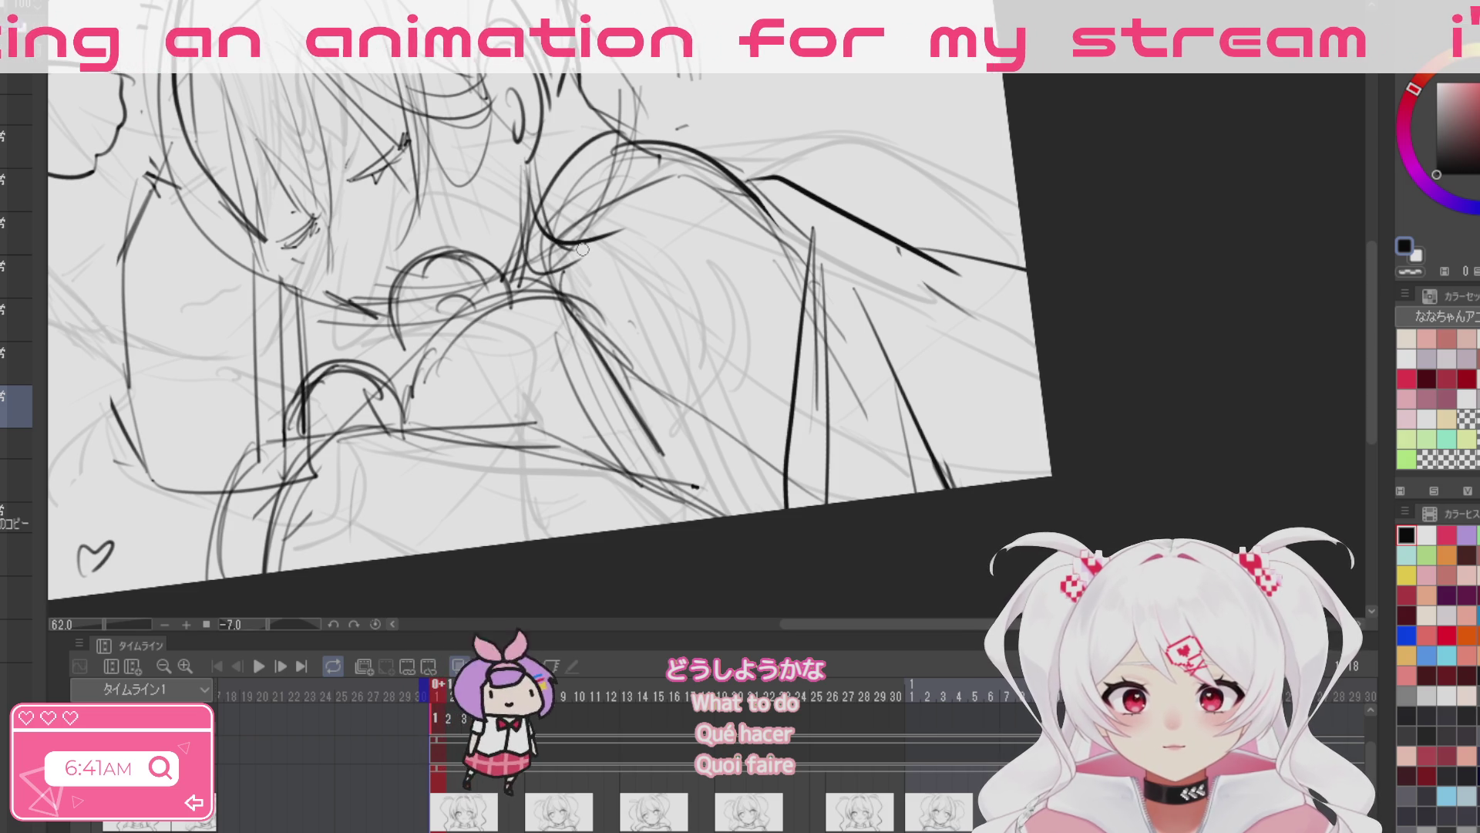
Step: Bring the ear and hair area into view and darken the hair lines
{"action": "scroll", "coordinate": [746, 626], "scroll_direction": "up", "scroll_amount": 3}
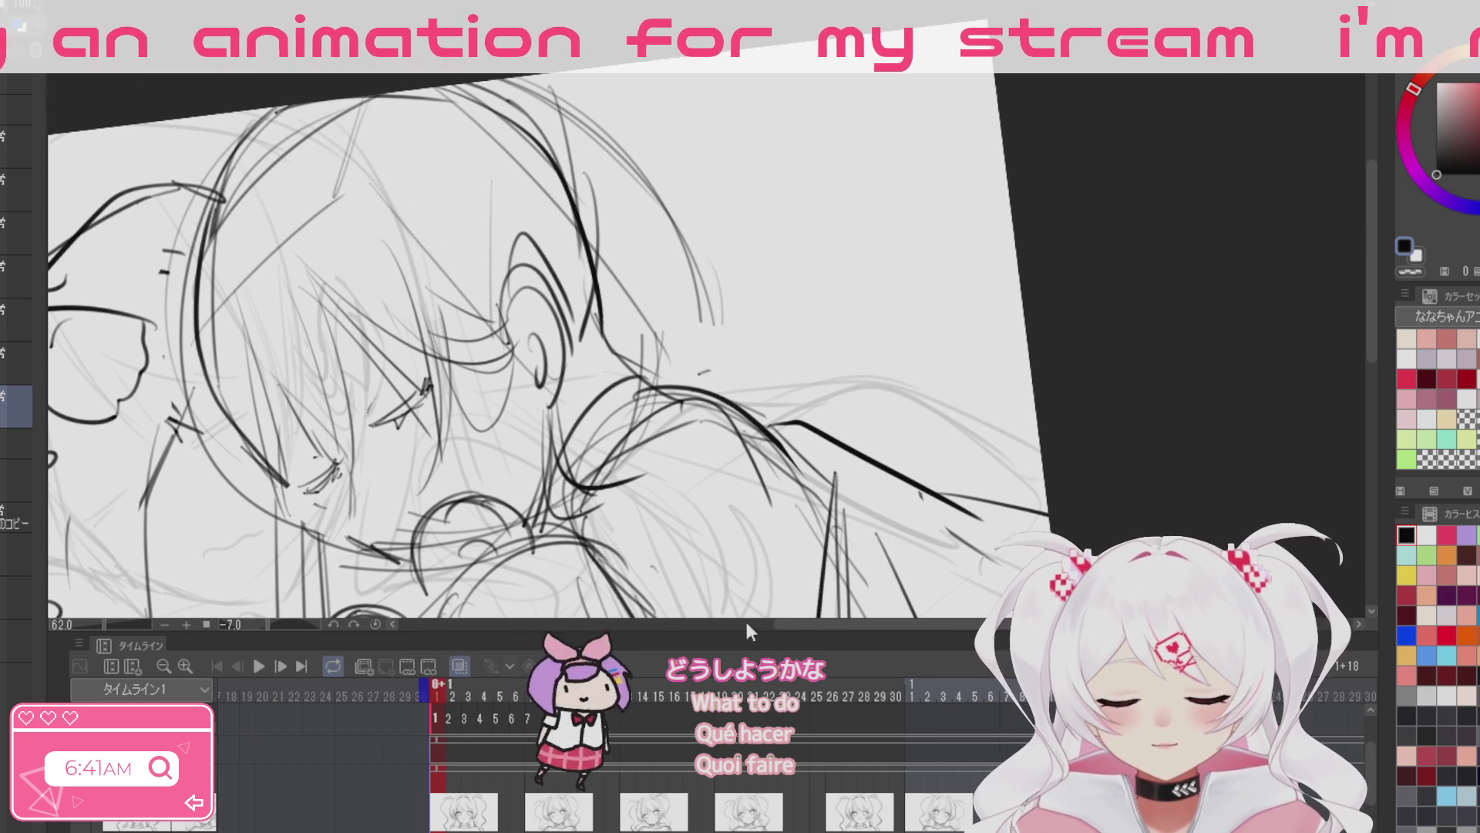
{"action": "left_click_drag", "start_coordinate": [431, 139], "coordinate": [616, 365]}
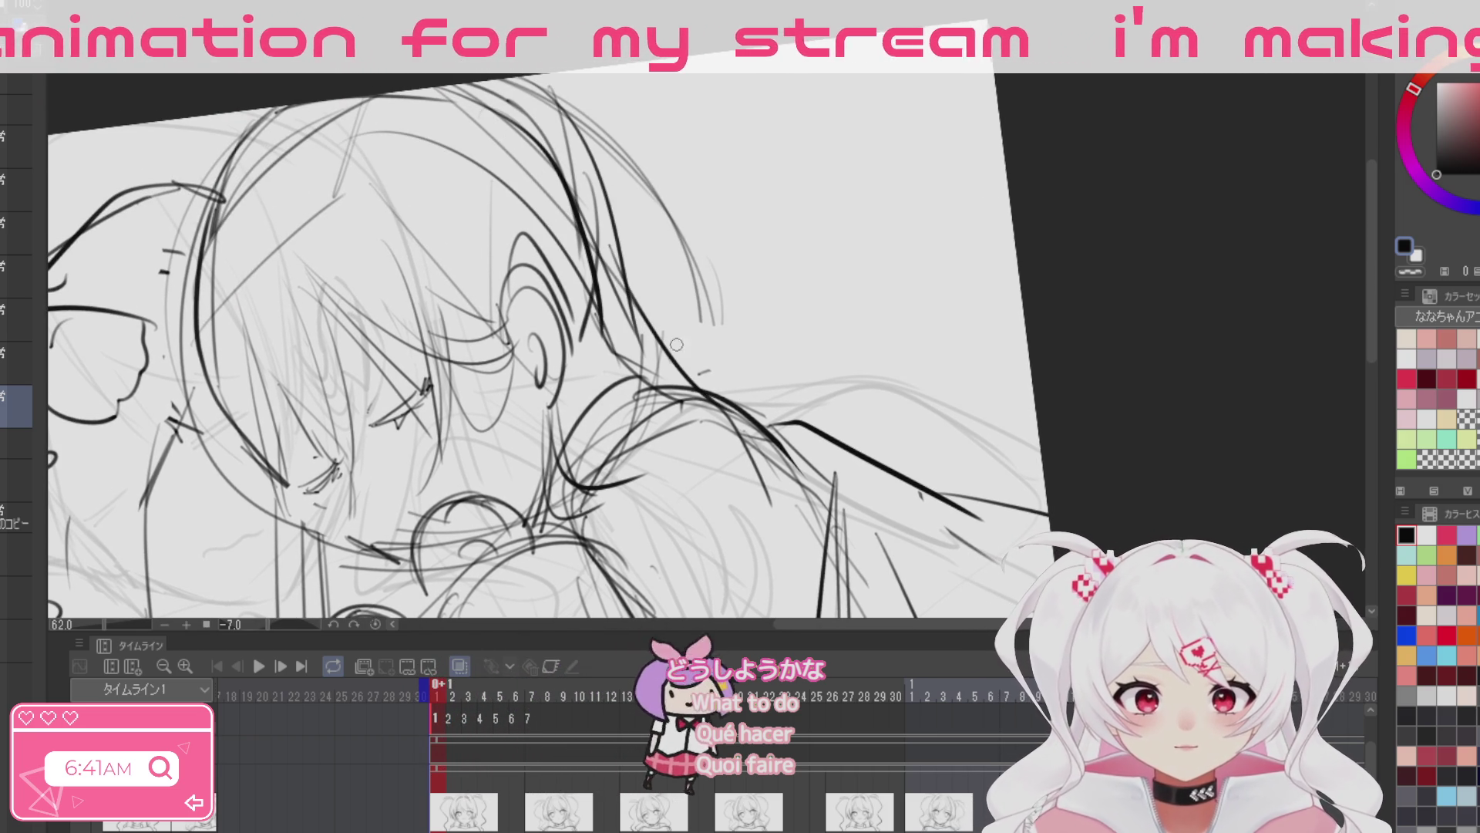
{"action": "left_click_drag", "start_coordinate": [780, 522], "coordinate": [646, 243]}
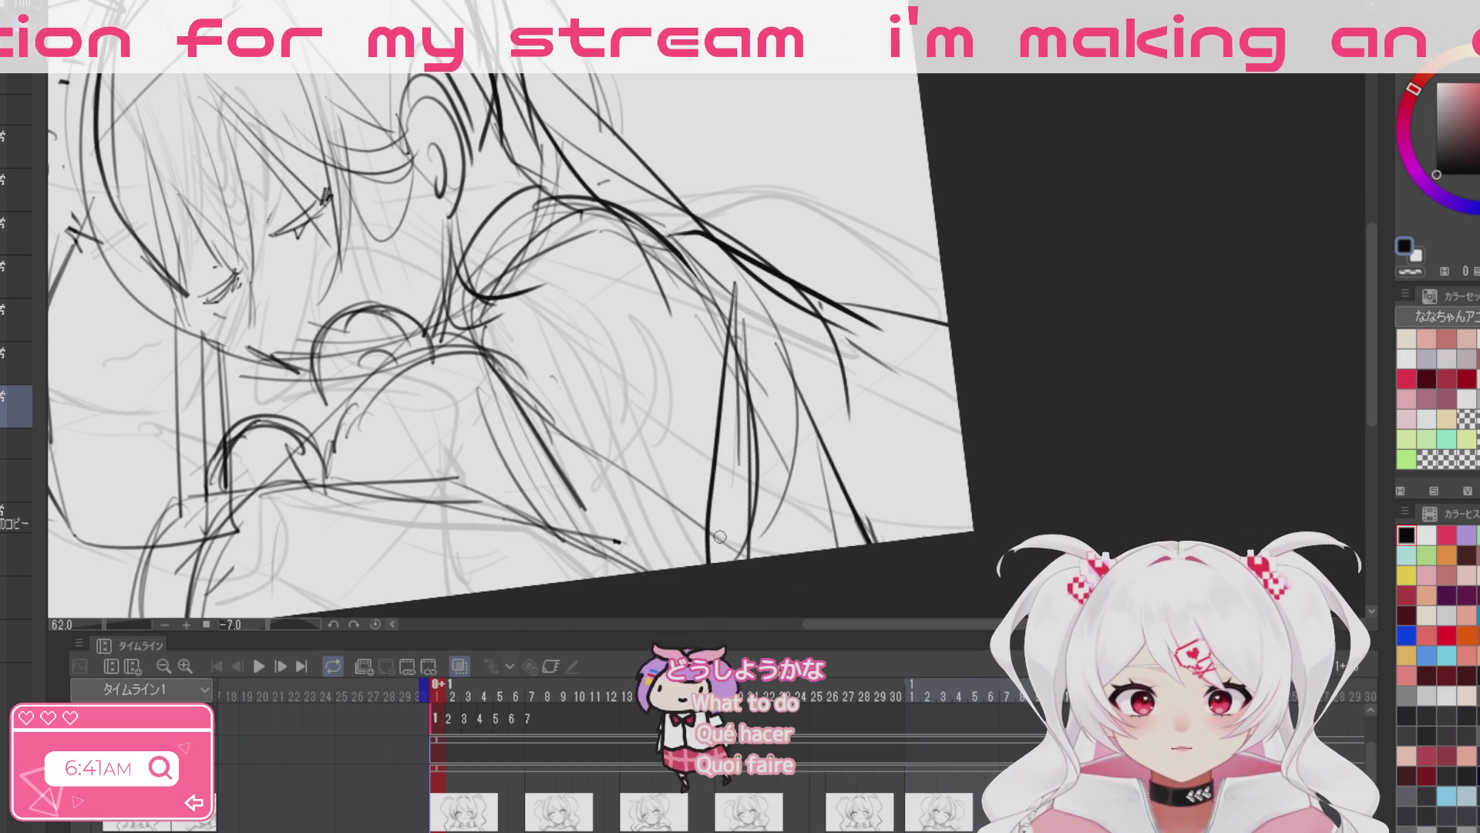
{"action": "left_click_drag", "start_coordinate": [706, 224], "coordinate": [897, 335]}
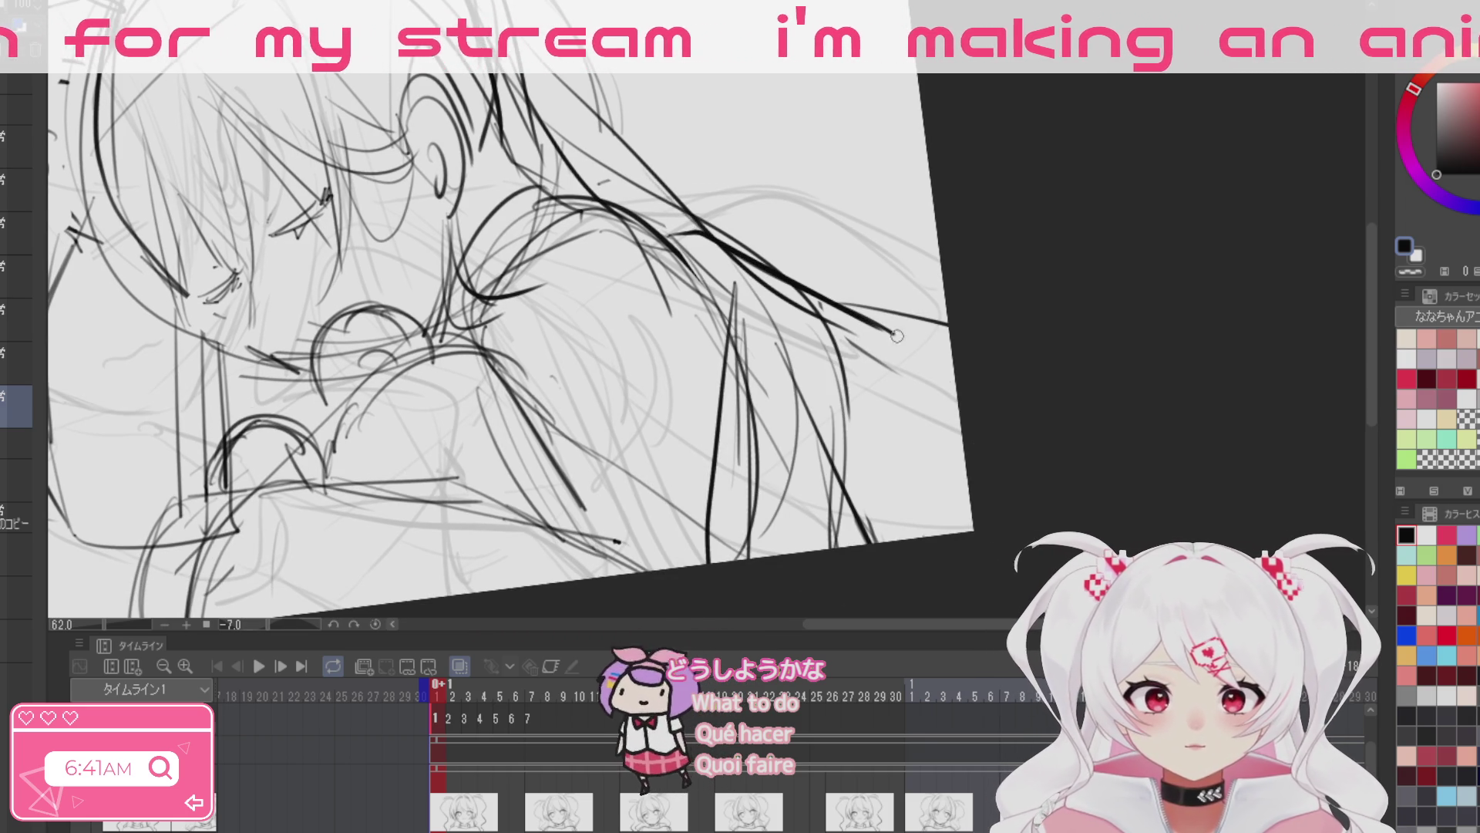
{"action": "left_click_drag", "start_coordinate": [657, 166], "coordinate": [953, 368]}
{"action": "left_click_drag", "start_coordinate": [166, 2], "coordinate": [354, 162]}
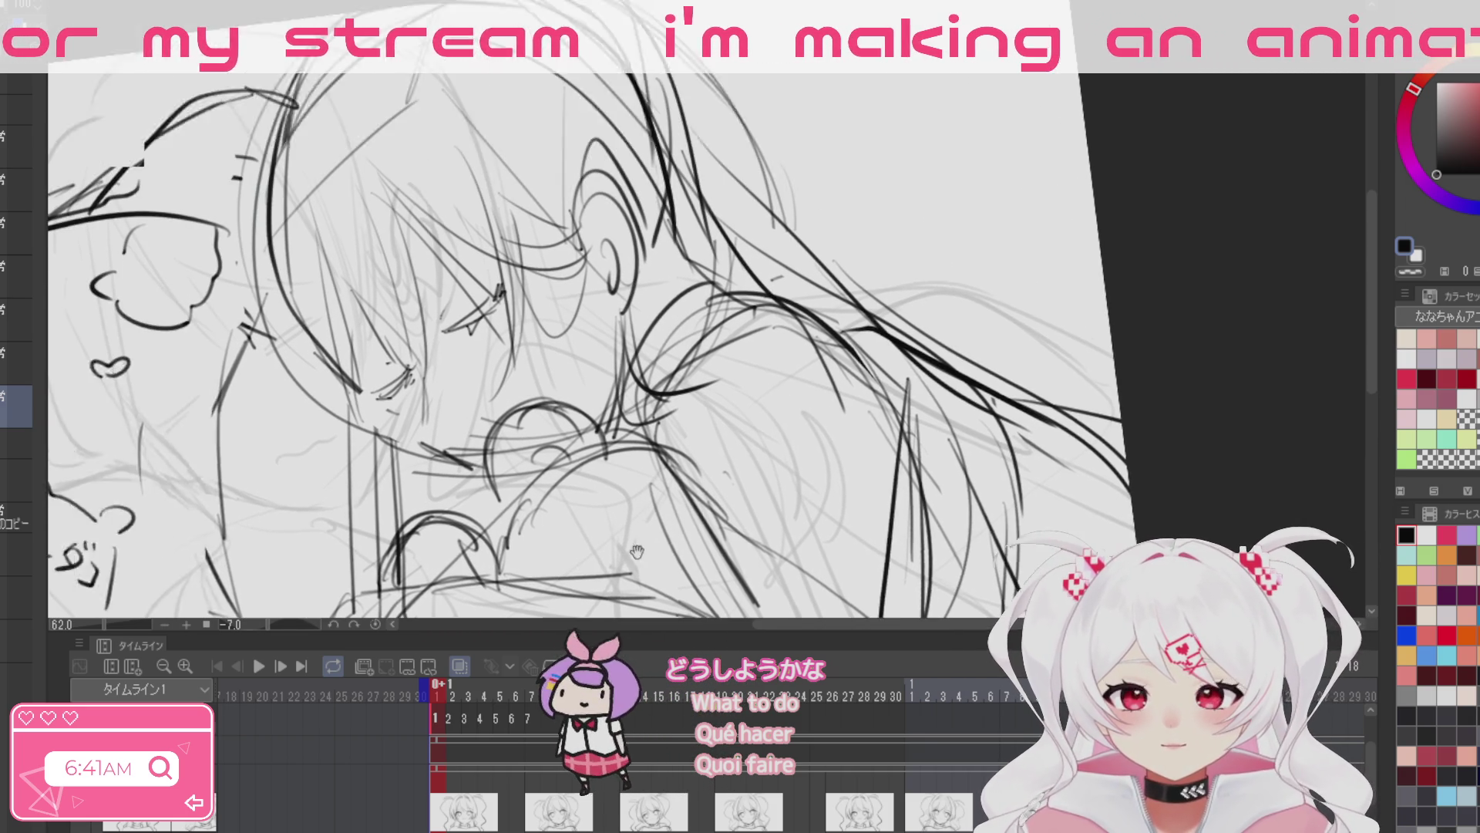
Step: Strengthen the left face outline and redraw the chin, cheek and jaw line
{"action": "left_click_drag", "start_coordinate": [314, 251], "coordinate": [286, 440]}
{"action": "left_click_drag", "start_coordinate": [292, 282], "coordinate": [281, 433]}
{"action": "left_click_drag", "start_coordinate": [302, 321], "coordinate": [285, 455]}
{"action": "mouse_move", "coordinate": [293, 397]}
{"action": "left_mouse_down"}
{"action": "mouse_move", "coordinate": [390, 543]}
{"action": "mouse_move", "coordinate": [312, 510]}
{"action": "mouse_move", "coordinate": [405, 536]}
{"action": "left_mouse_up"}
{"action": "left_click_drag", "start_coordinate": [305, 463], "coordinate": [428, 528]}
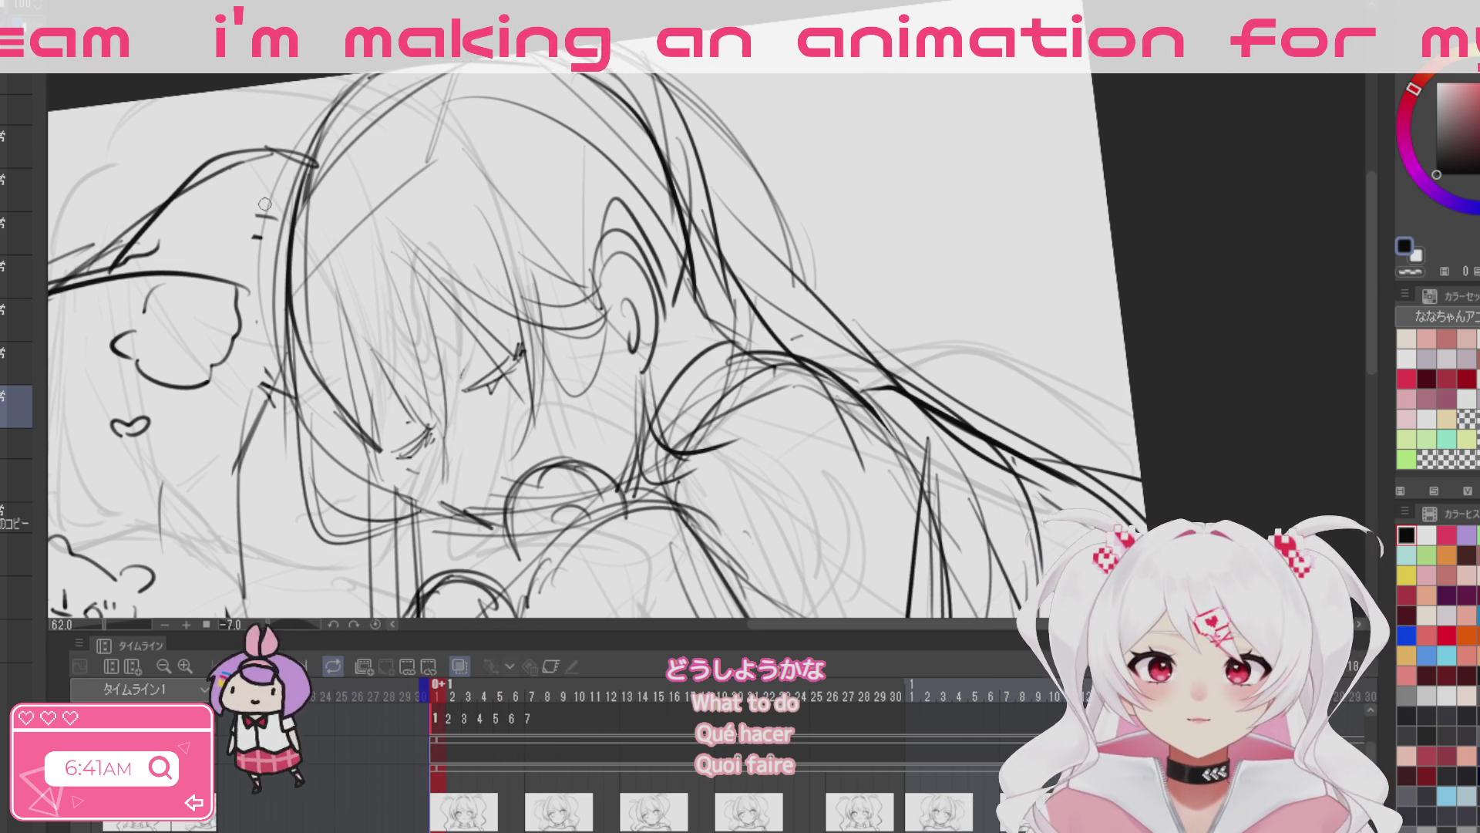
{"action": "left_click_drag", "start_coordinate": [233, 305], "coordinate": [249, 376]}
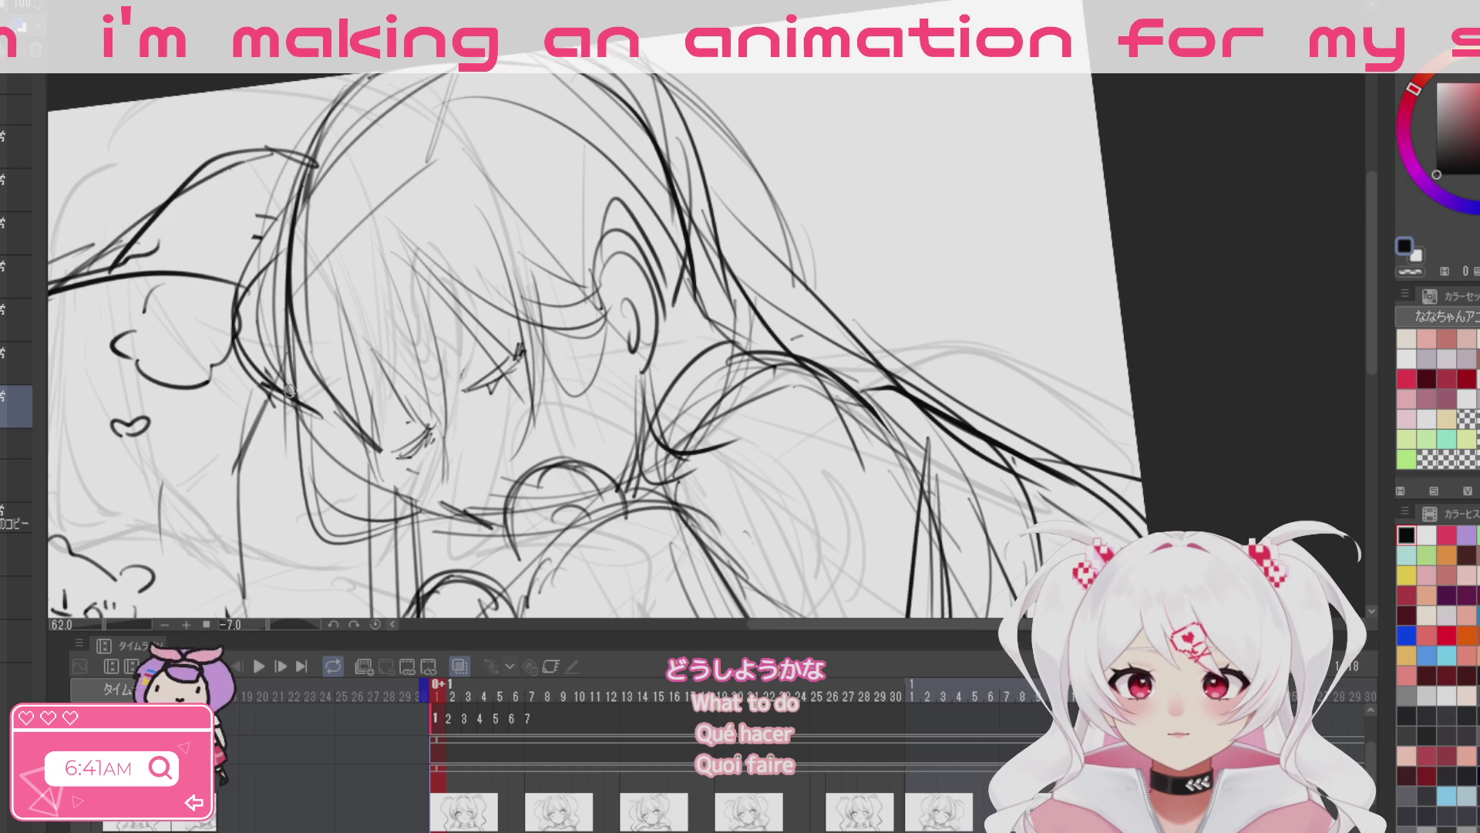
{"action": "left_click_drag", "start_coordinate": [577, 509], "coordinate": [458, 355]}
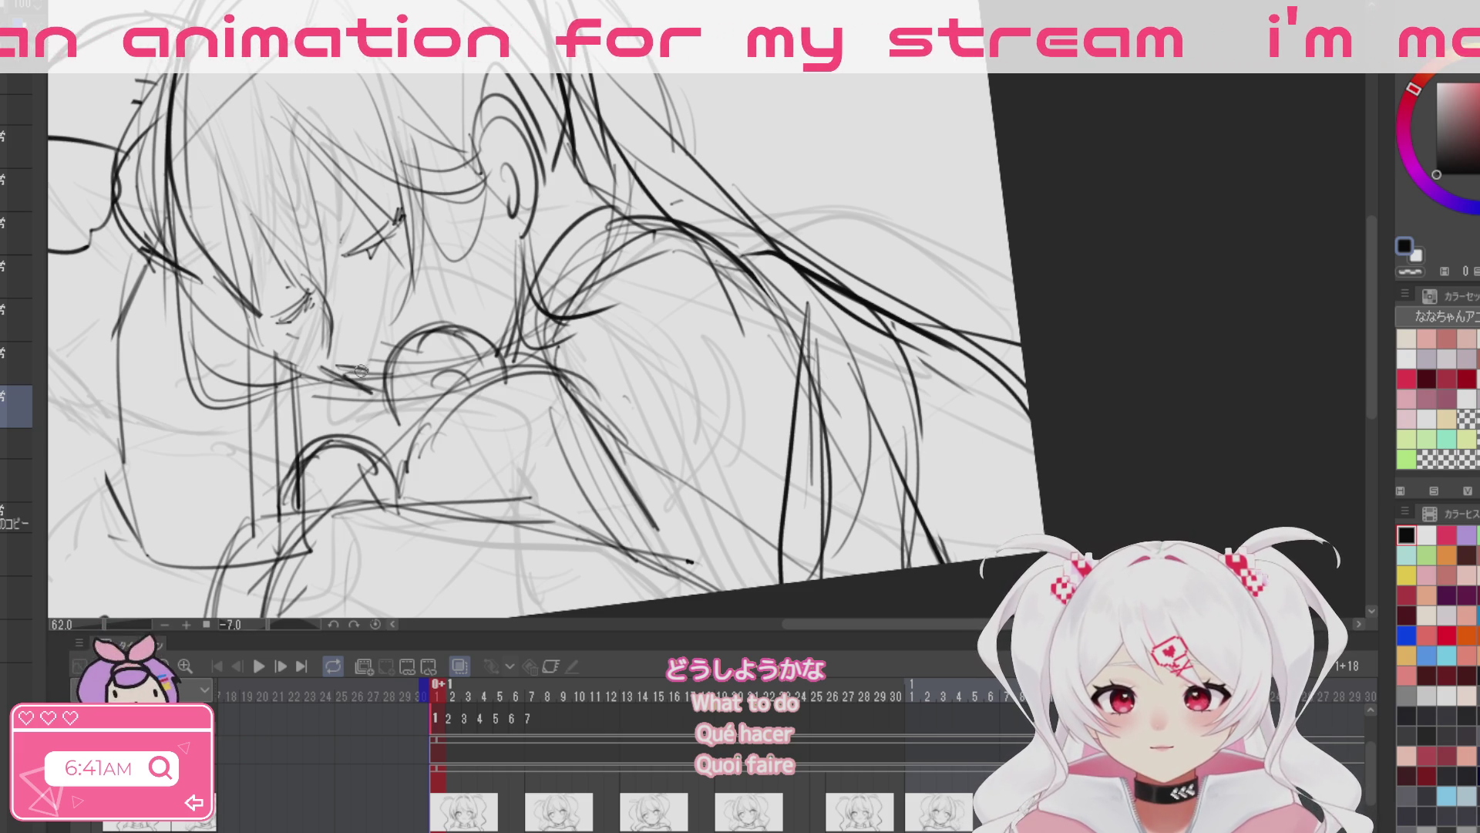
{"action": "scroll", "coordinate": [579, 458], "scroll_direction": "down", "scroll_amount": 3}
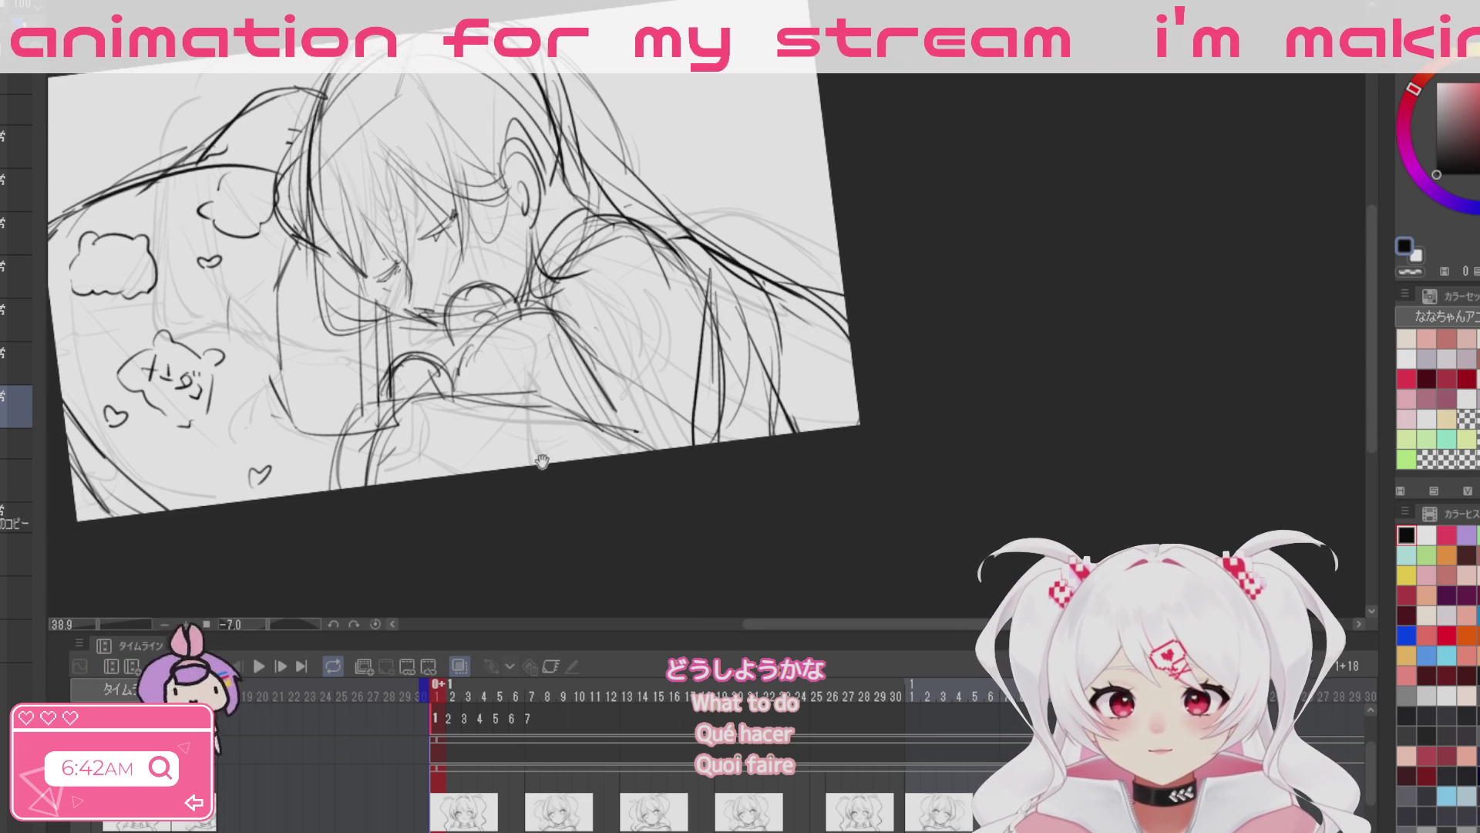
Step: Mirror the canvas view horizontally to check the drawing
{"action": "key", "text": "ctrl+shift+h"}
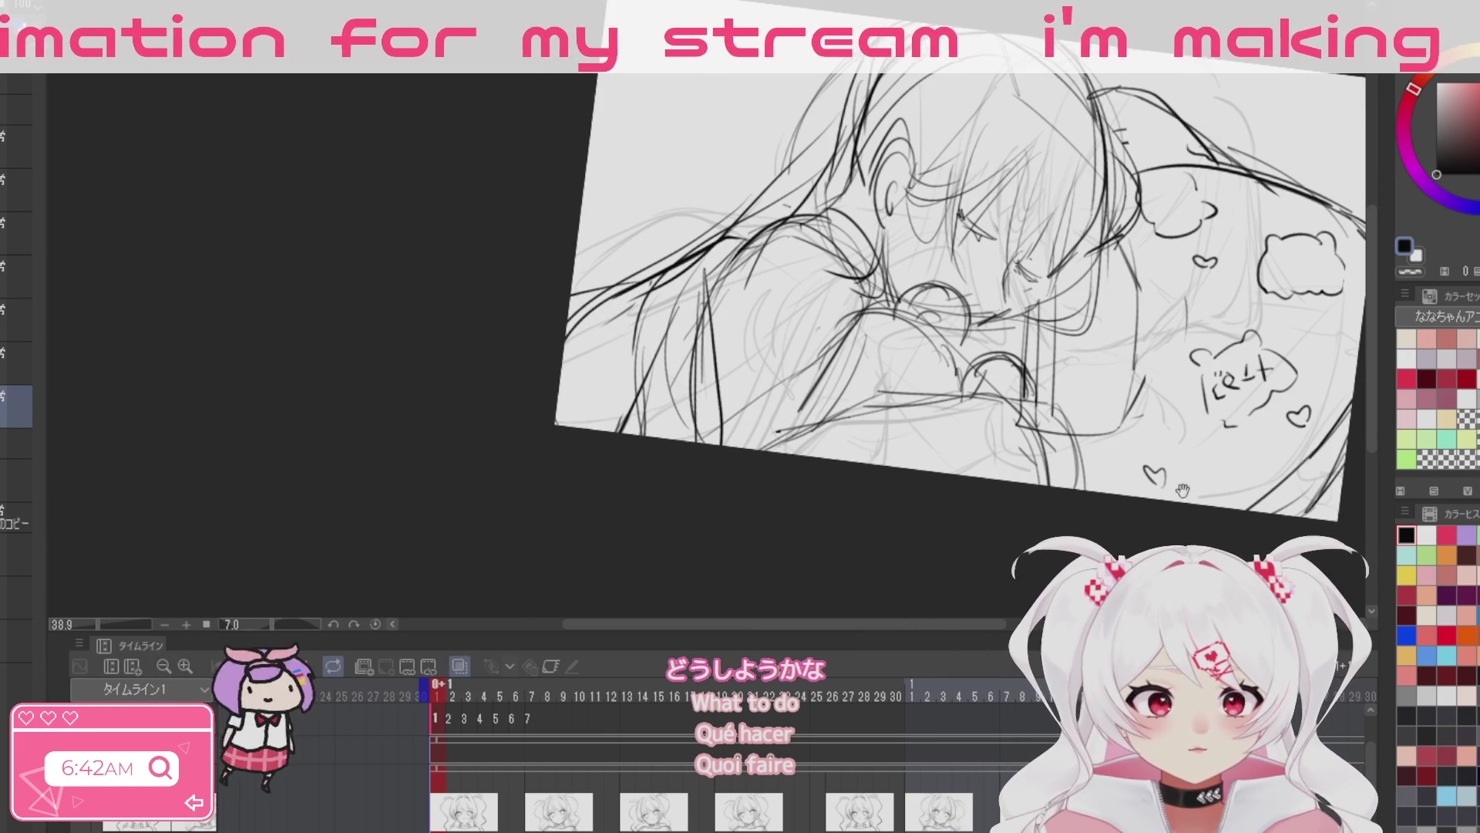
{"action": "key", "text": "ctrl+0"}
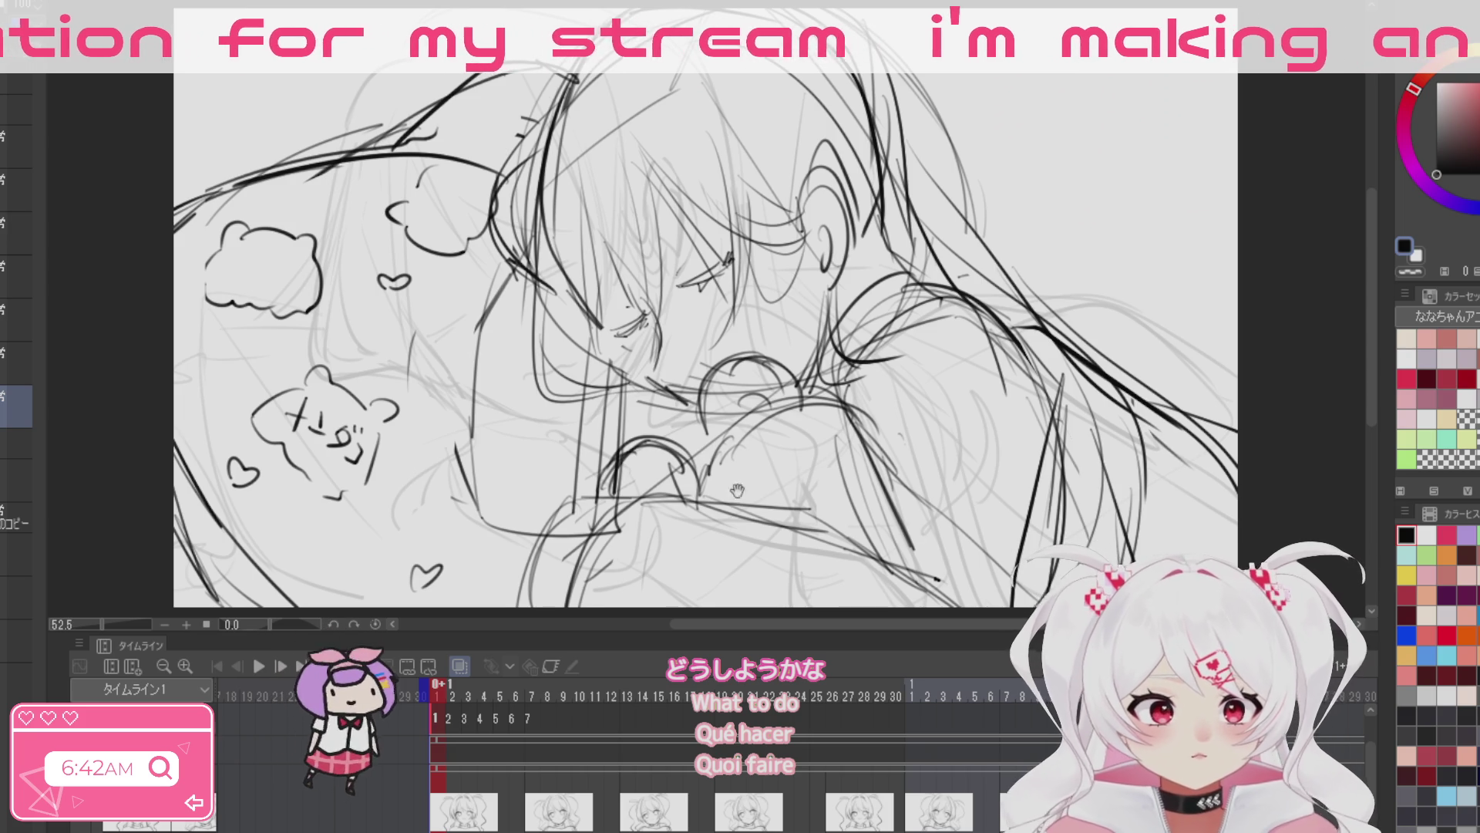
{"action": "key", "text": "ctrl+shift+h"}
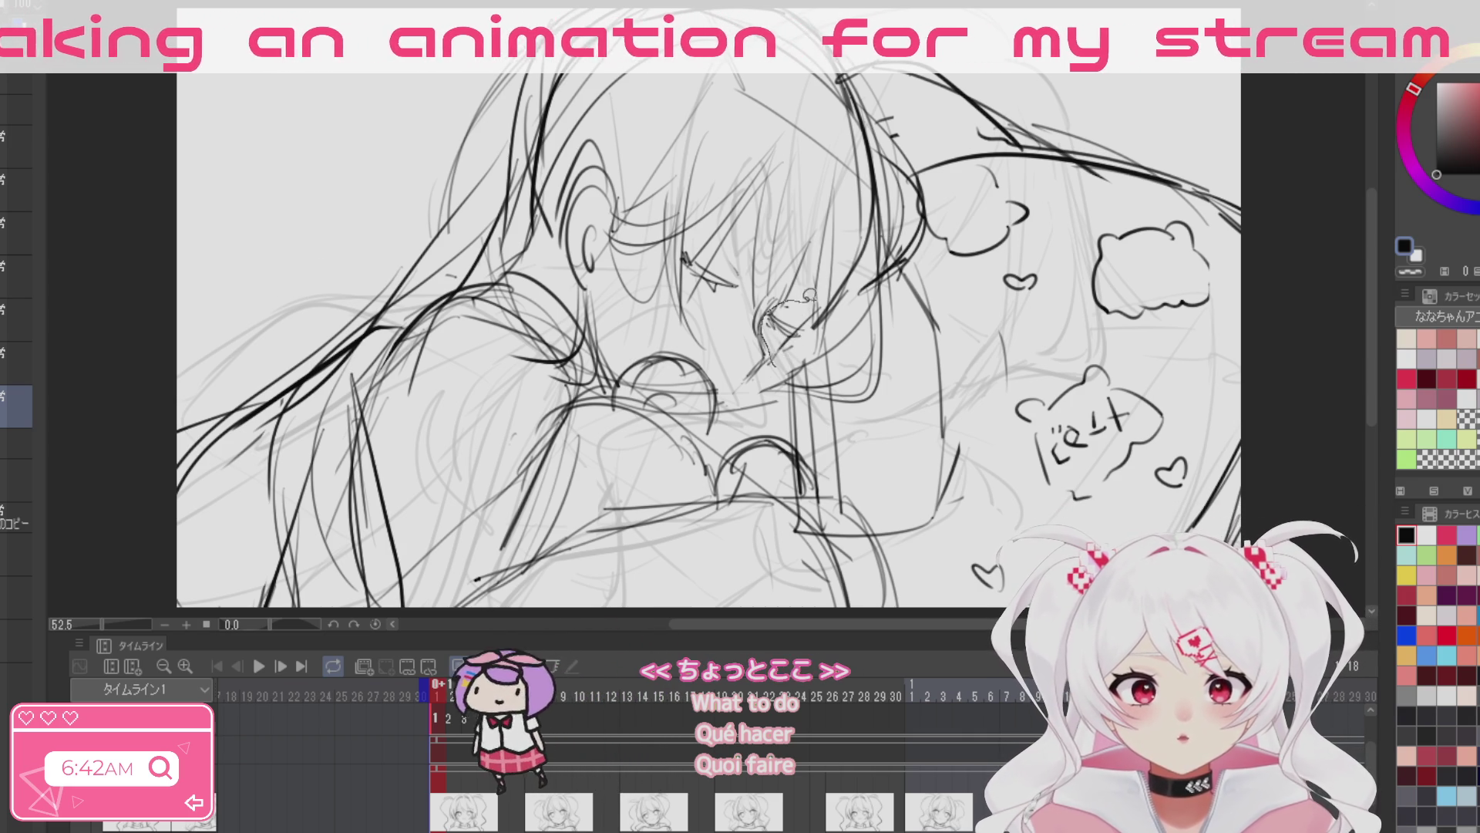
Step: Transform the closed-eye strokes slightly up and left, confirm with 確定, and deselect
{"action": "key", "text": "ctrl+t"}
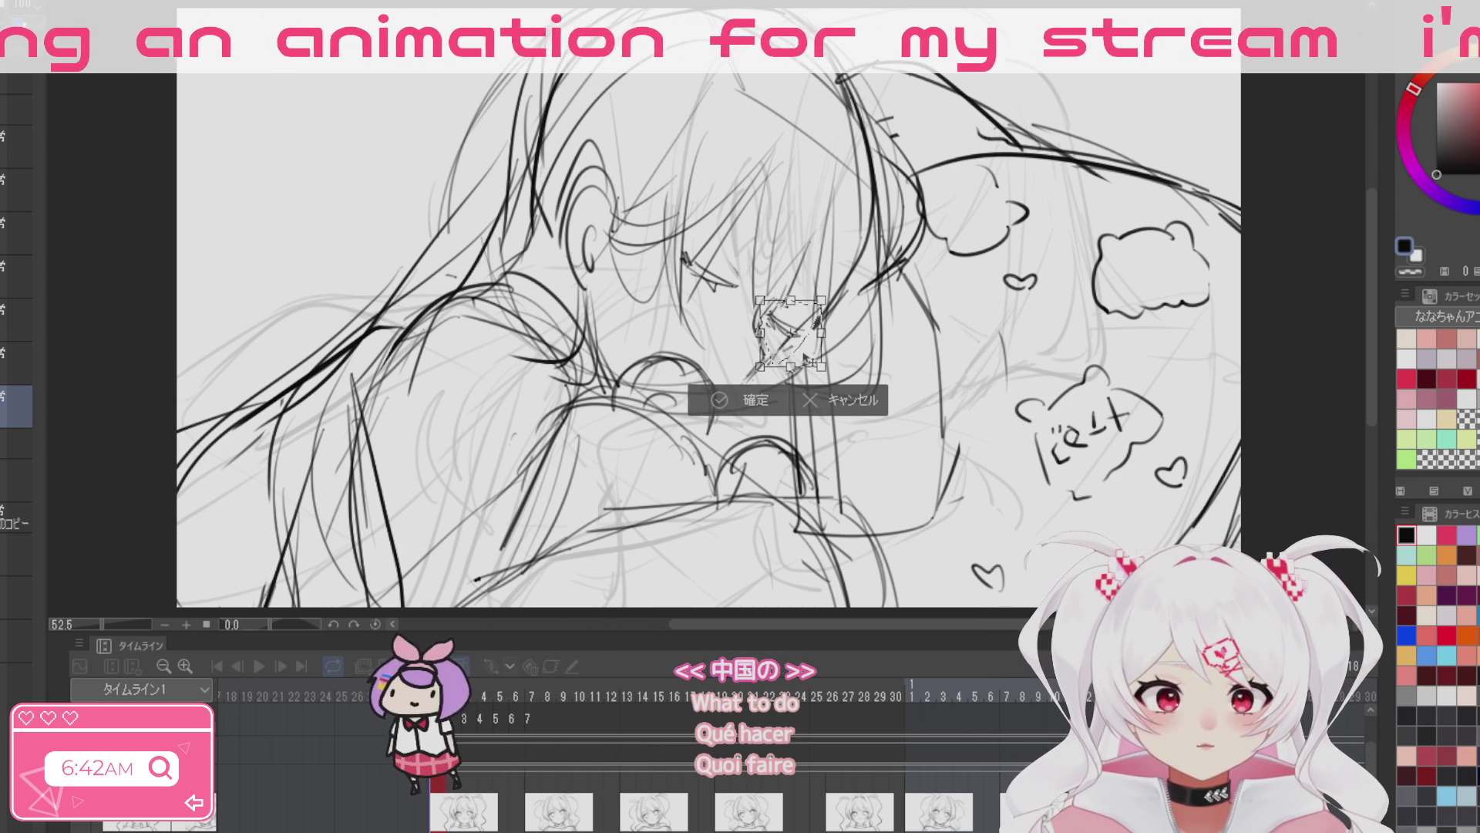
{"action": "left_click_drag", "start_coordinate": [795, 347], "coordinate": [791, 343]}
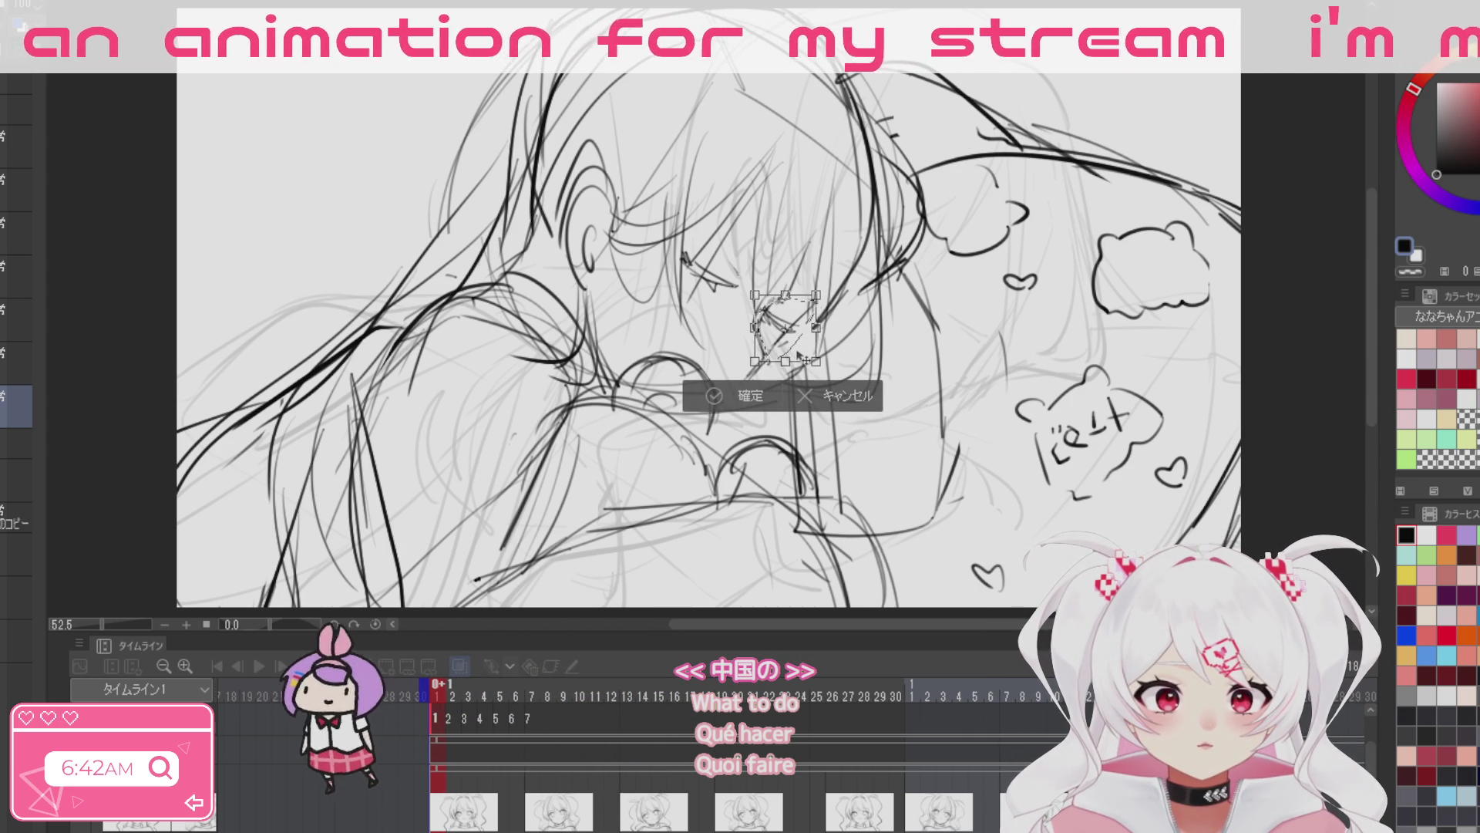
{"action": "left_click", "coordinate": [732, 399]}
{"action": "left_click", "coordinate": [606, 400]}
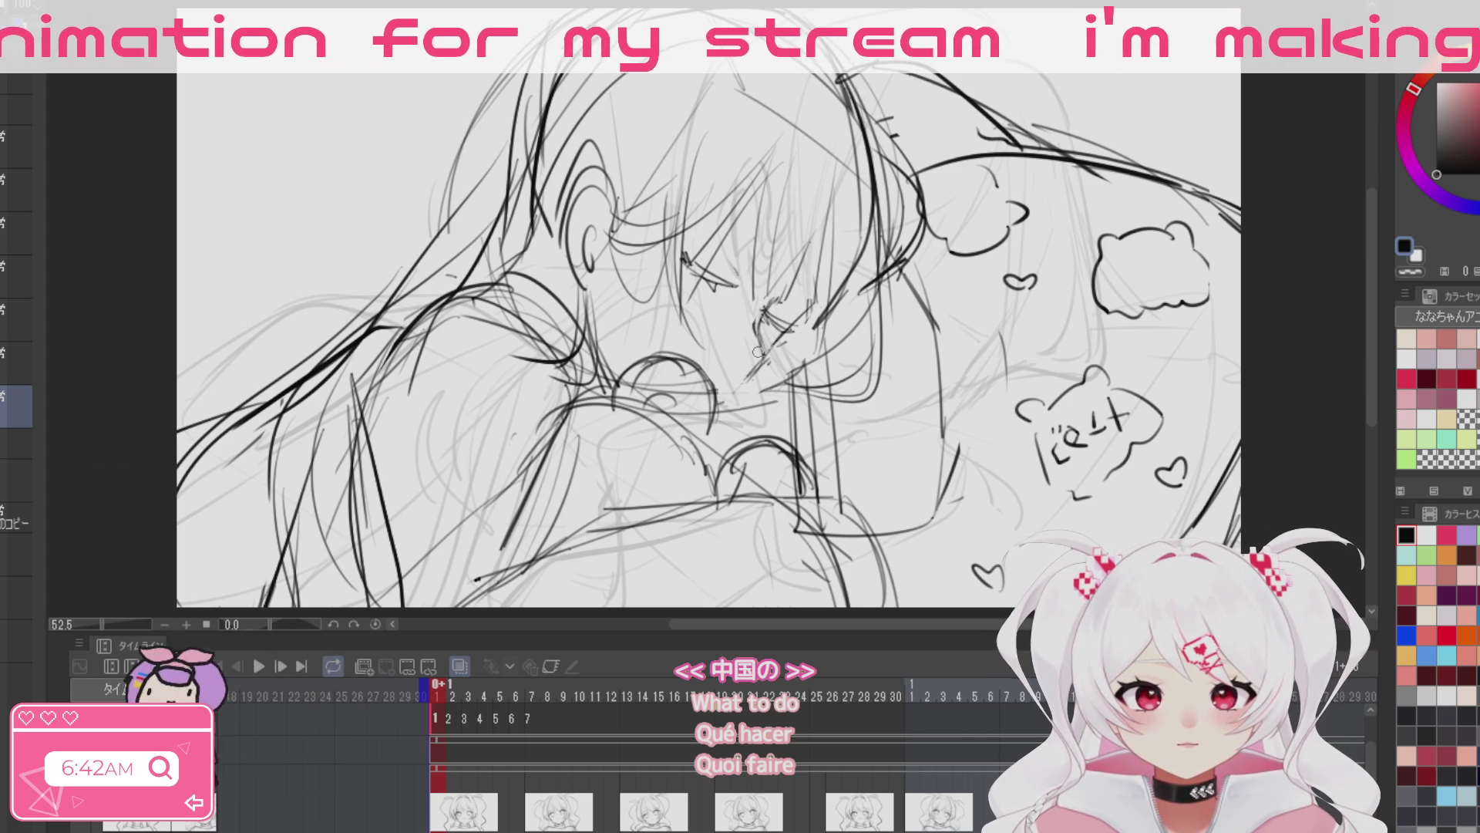
{"action": "scroll", "coordinate": [862, 329], "scroll_direction": "down", "scroll_amount": 2}
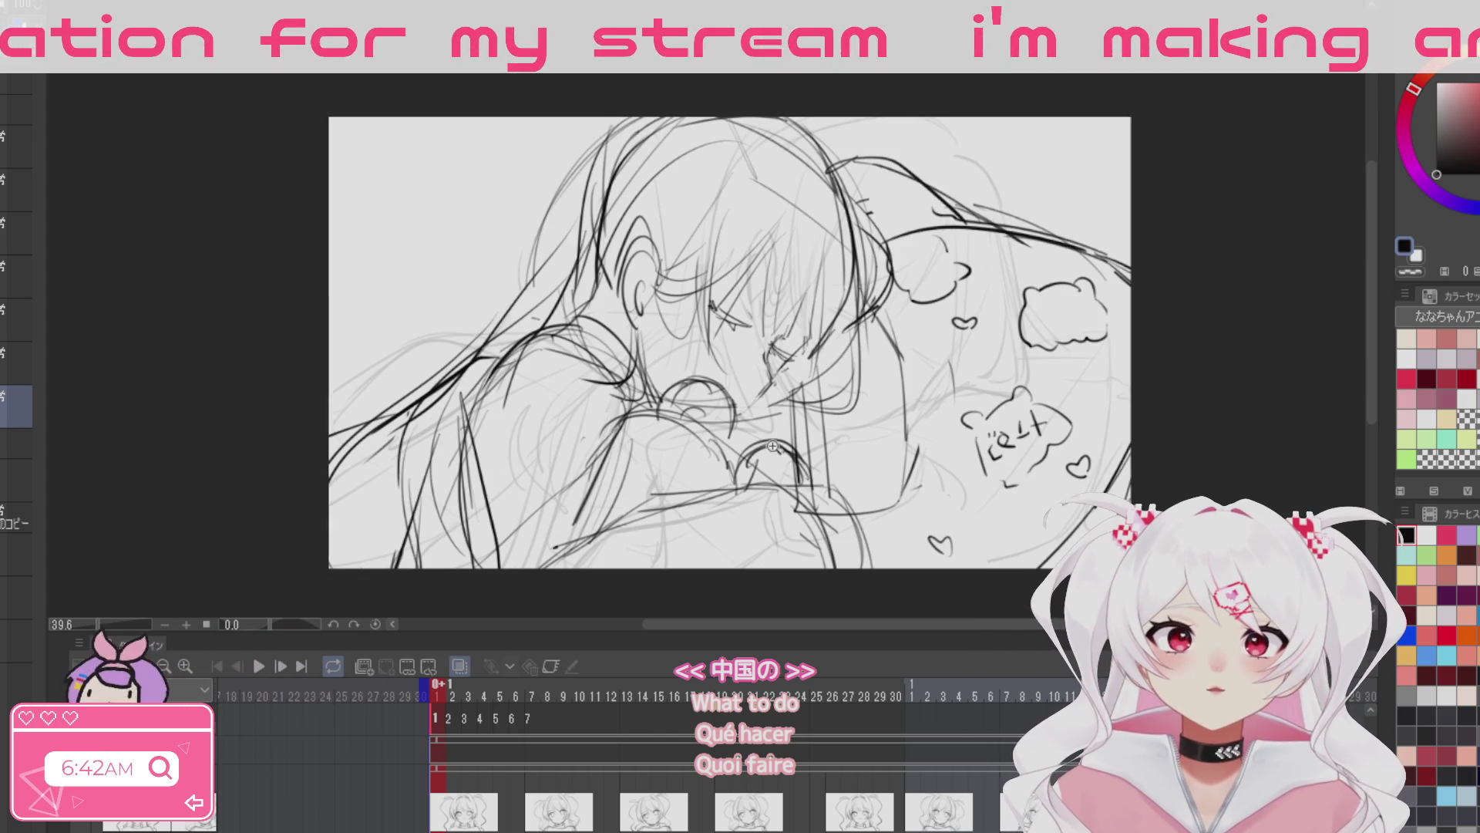
Step: Unmirror the view, test a canvas rotation, then reset with Ctrl+0 to fit the window
{"action": "left_click_drag", "start_coordinate": [689, 488], "coordinate": [495, 463]}
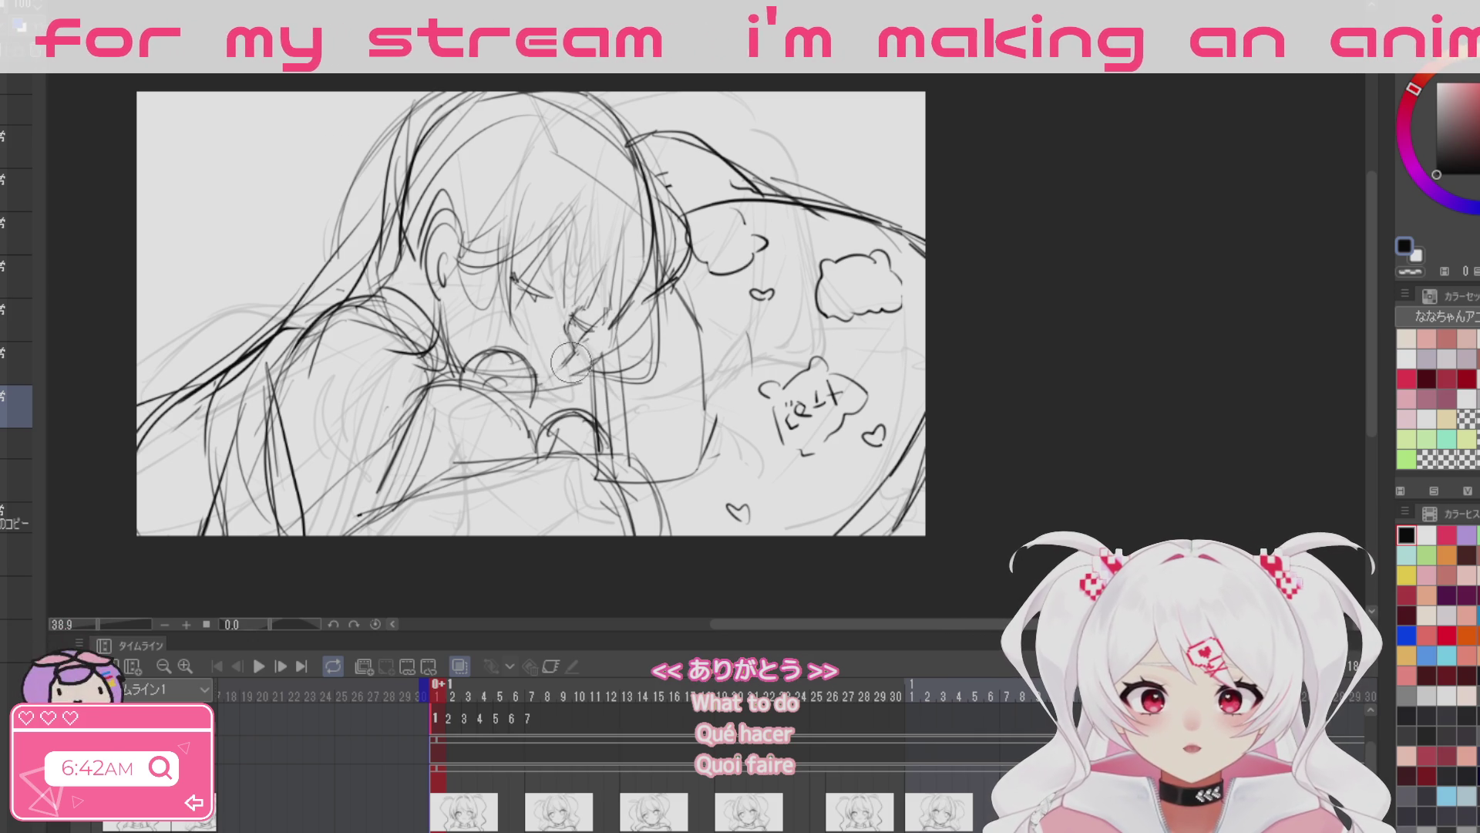
{"action": "key", "text": "h"}
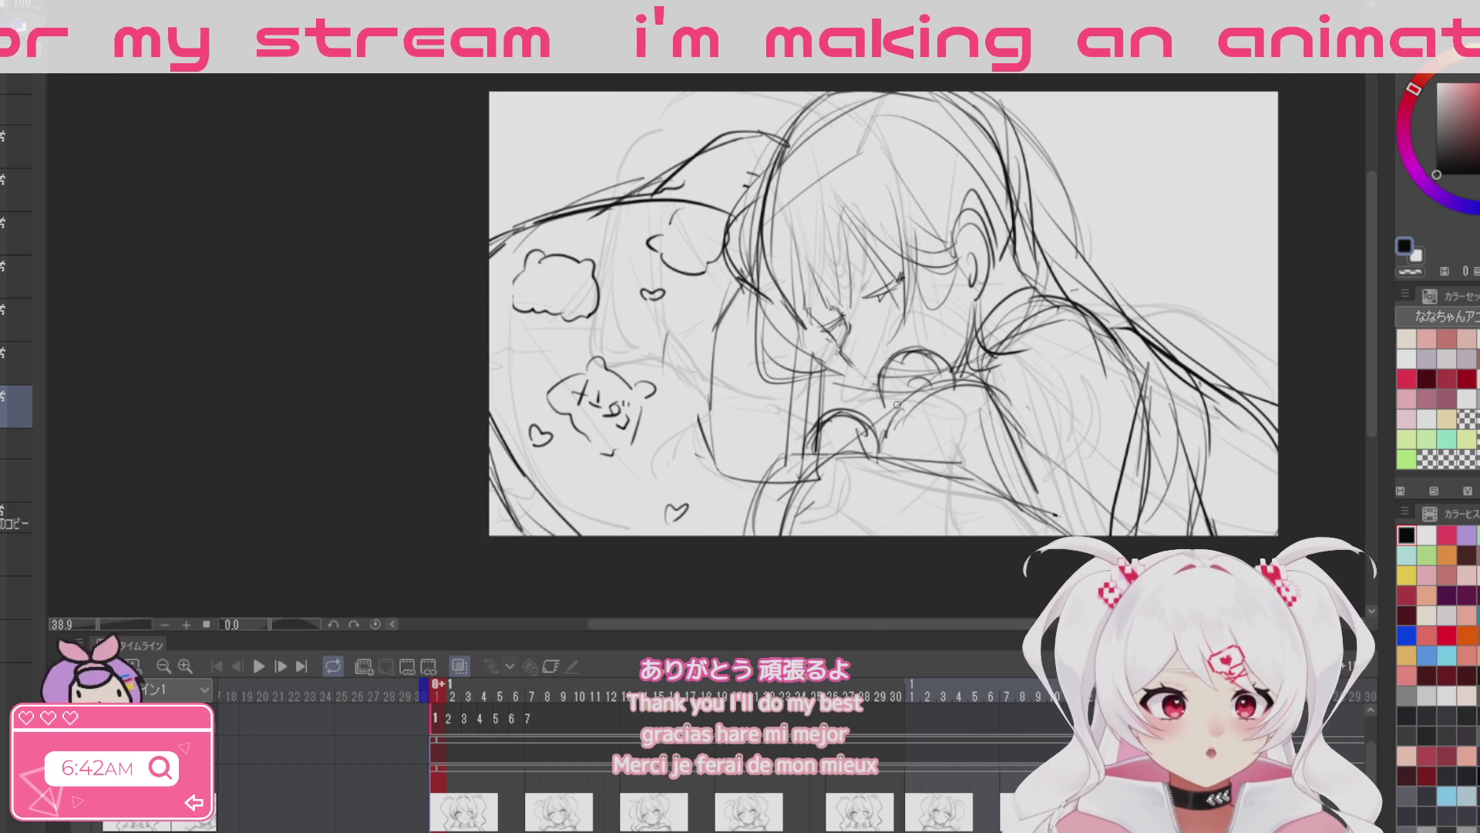
{"action": "left_click_drag", "start_coordinate": [897, 404], "coordinate": [713, 411]}
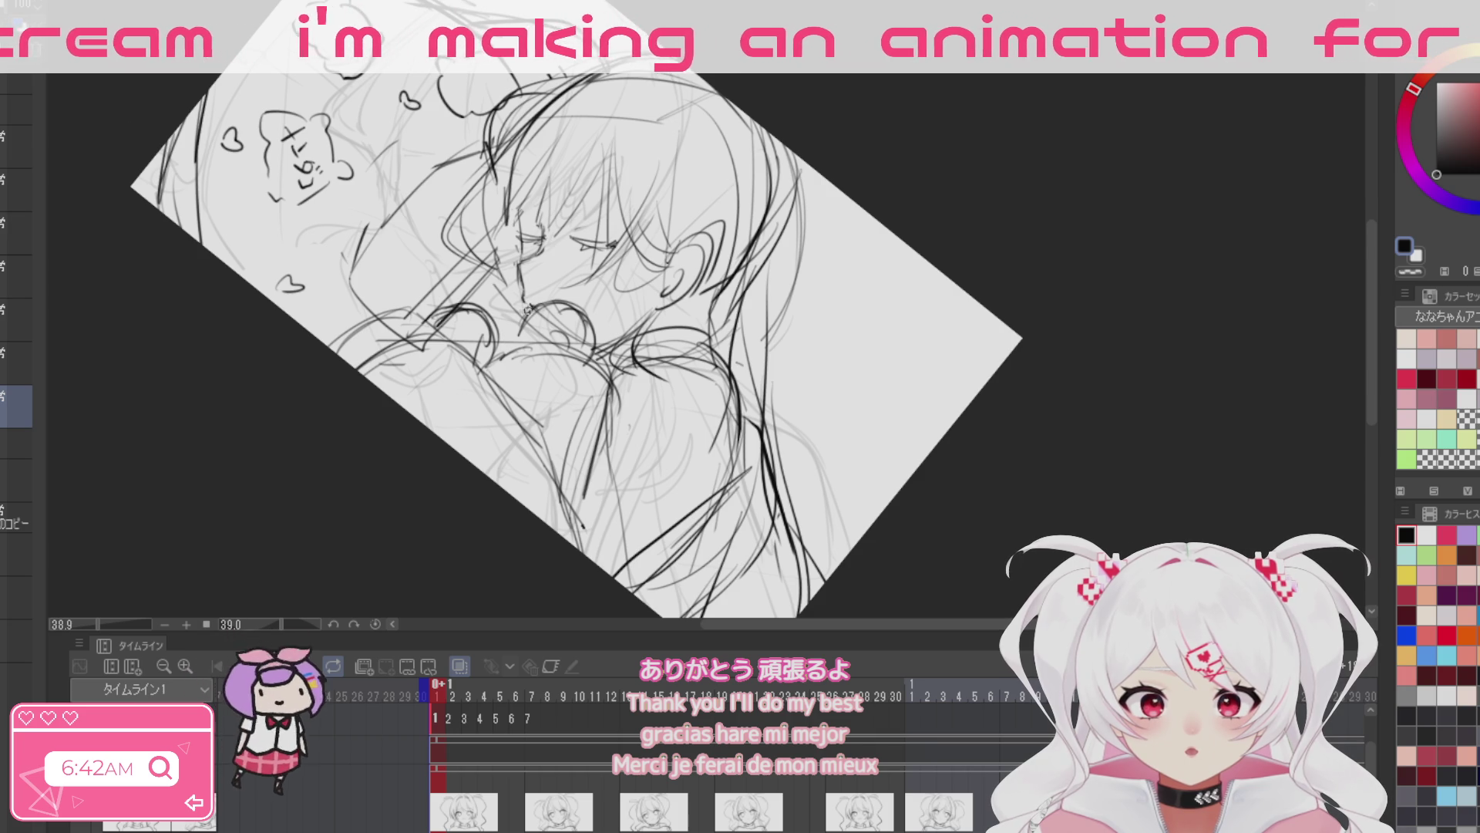
{"action": "left_click_drag", "start_coordinate": [532, 307], "coordinate": [760, 433]}
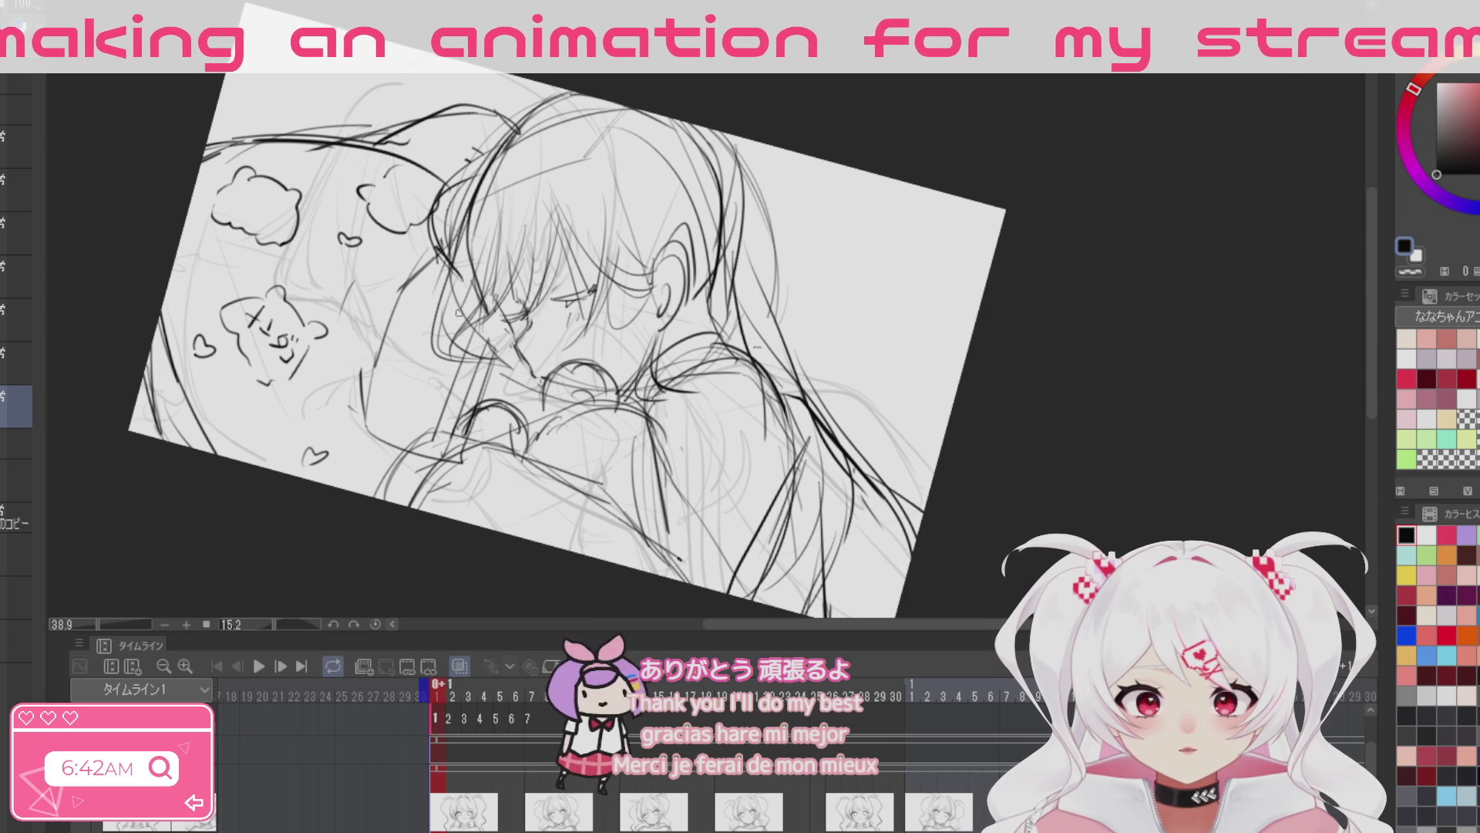
{"action": "key", "text": "ctrl+0"}
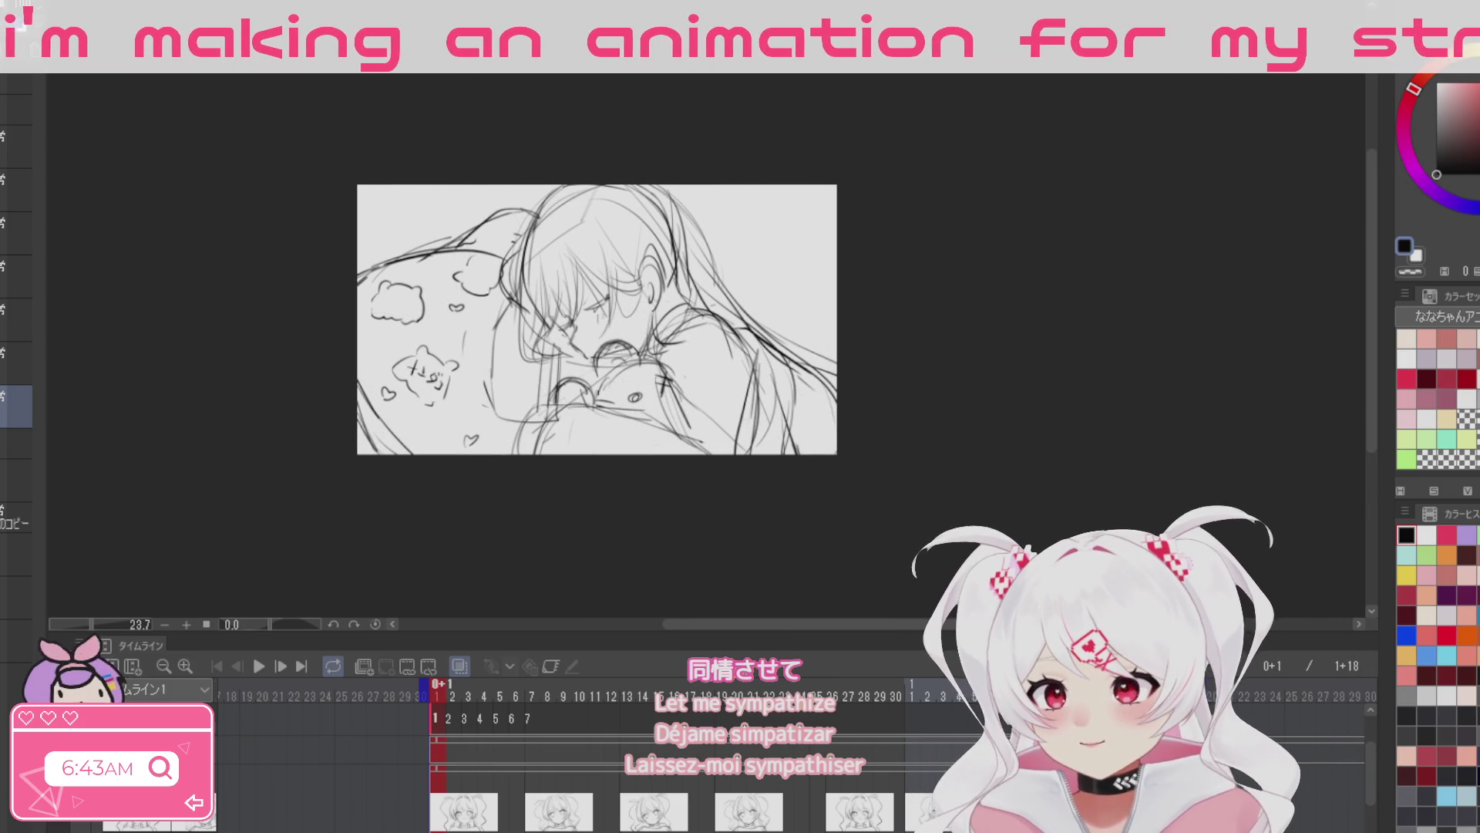
{"action": "scroll", "coordinate": [661, 363], "scroll_direction": "up", "scroll_amount": 1}
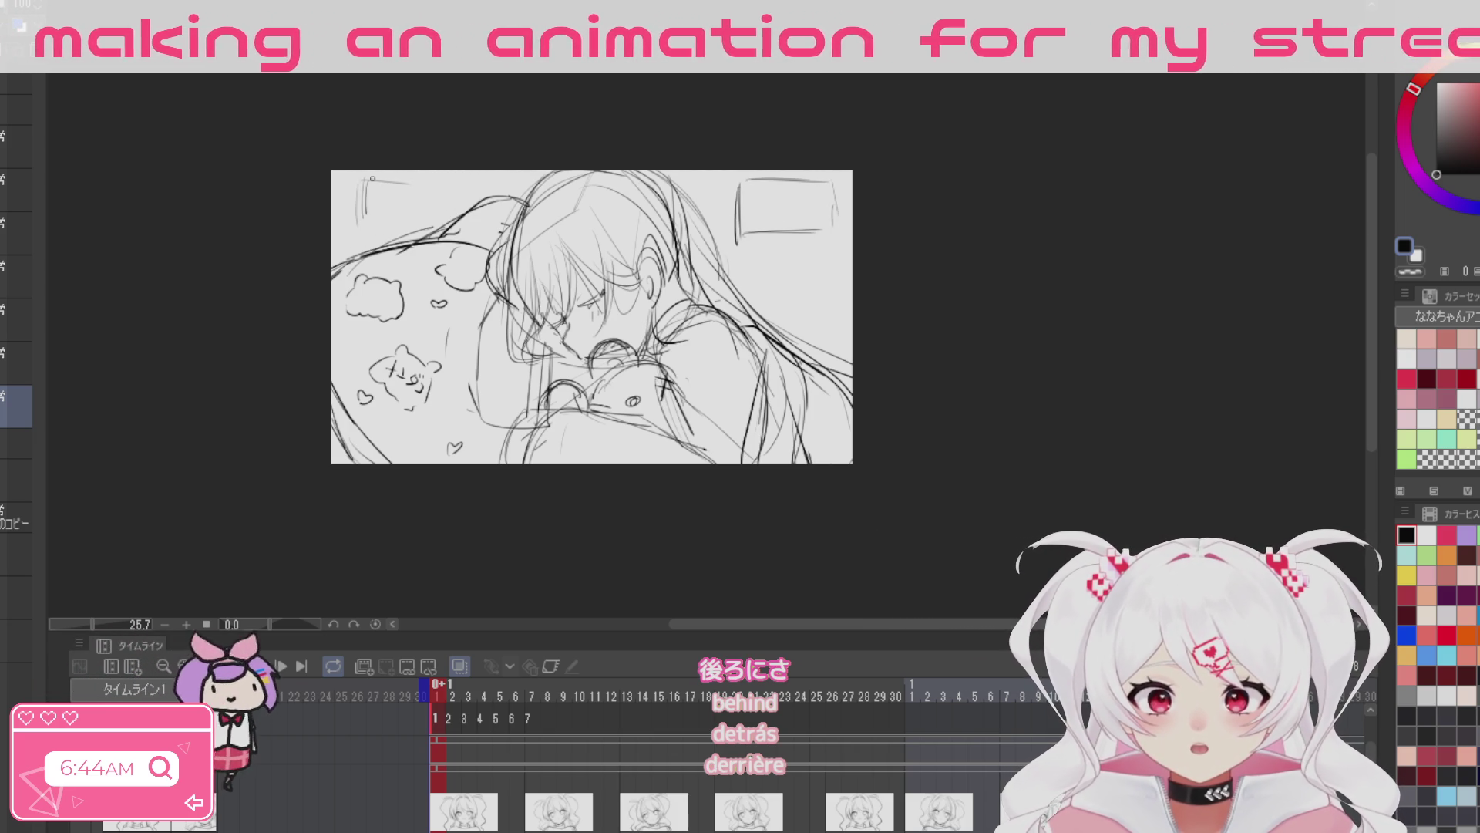
Step: Undo the top-left marks and the upper-right background box
{"action": "key", "text": "ctrl+z"}
{"action": "key", "text": "ctrl+z"}
{"action": "key", "text": "ctrl+z"}
{"action": "key", "text": "ctrl+z"}
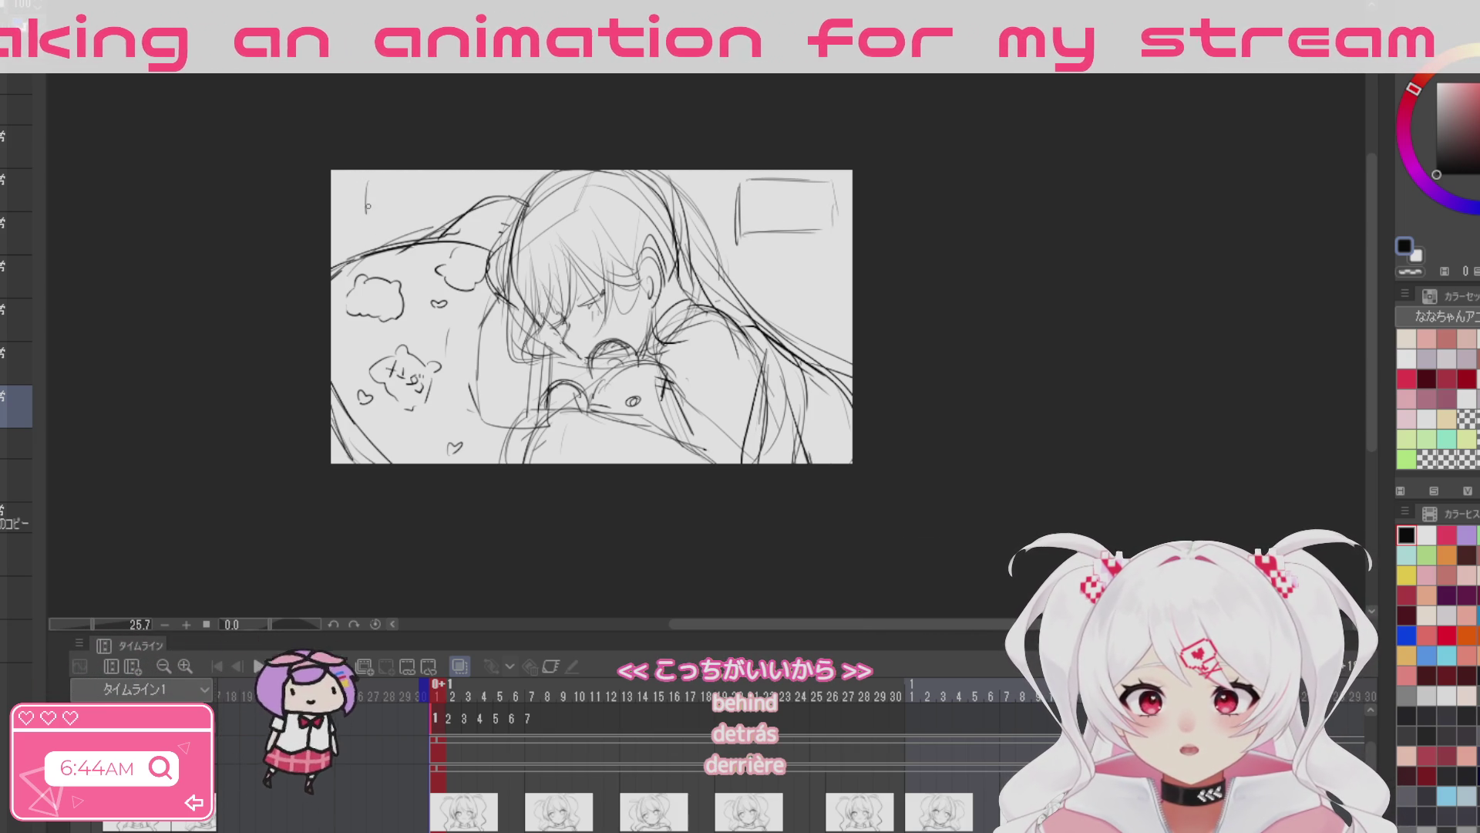
{"action": "key", "text": "ctrl+z"}
{"action": "key", "text": "ctrl+z"}
{"action": "key", "text": "ctrl+z"}
{"action": "key", "text": "ctrl+z"}
{"action": "key", "text": "ctrl+z"}
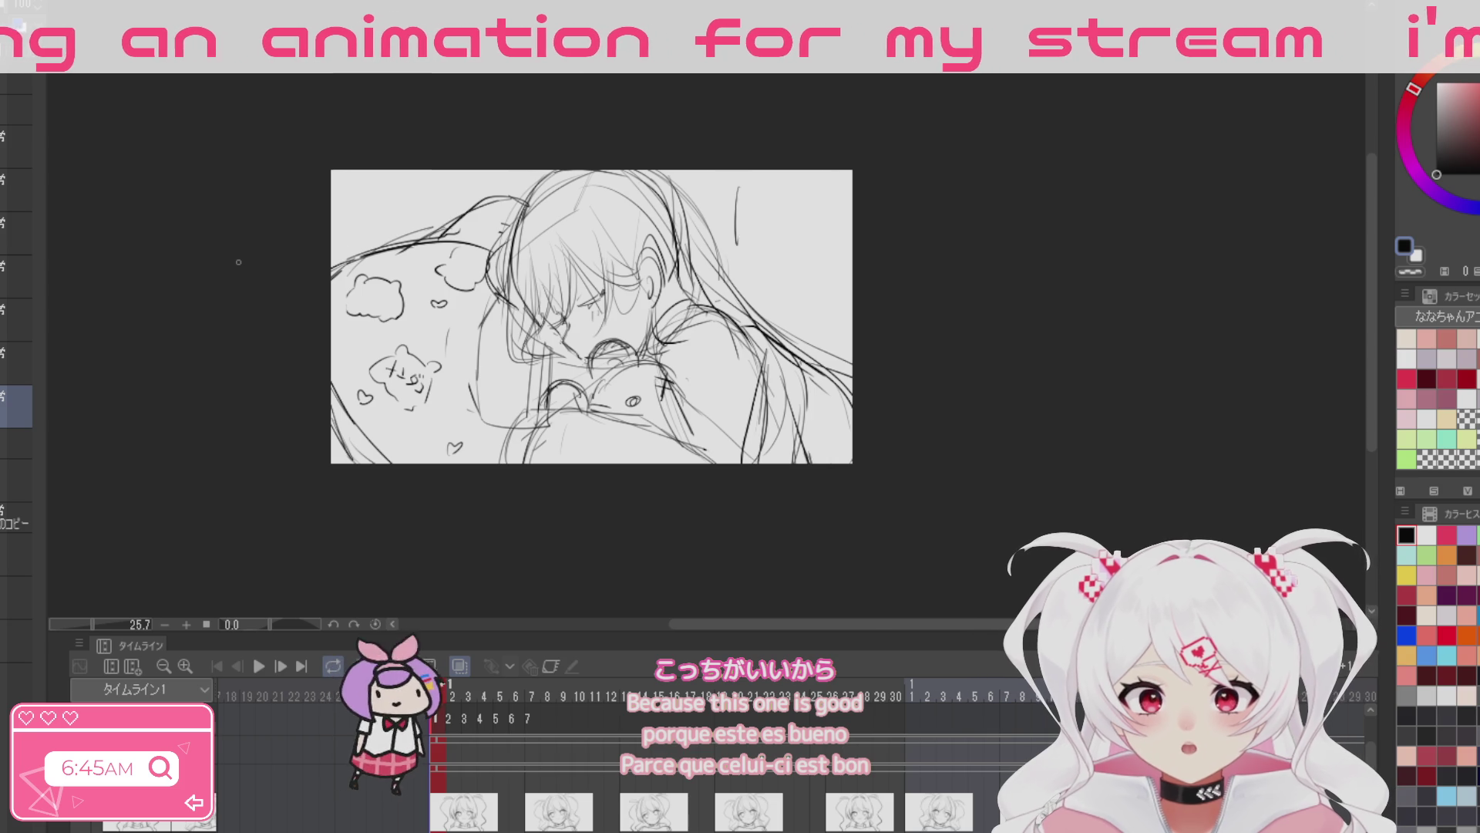
{"action": "key", "text": "ctrl+z"}
Step: Sketch a bedside digital clock reading 4:59 in the top-left corner
{"action": "left_click_drag", "start_coordinate": [380, 189], "coordinate": [387, 223]}
{"action": "left_click_drag", "start_coordinate": [441, 169], "coordinate": [442, 193]}
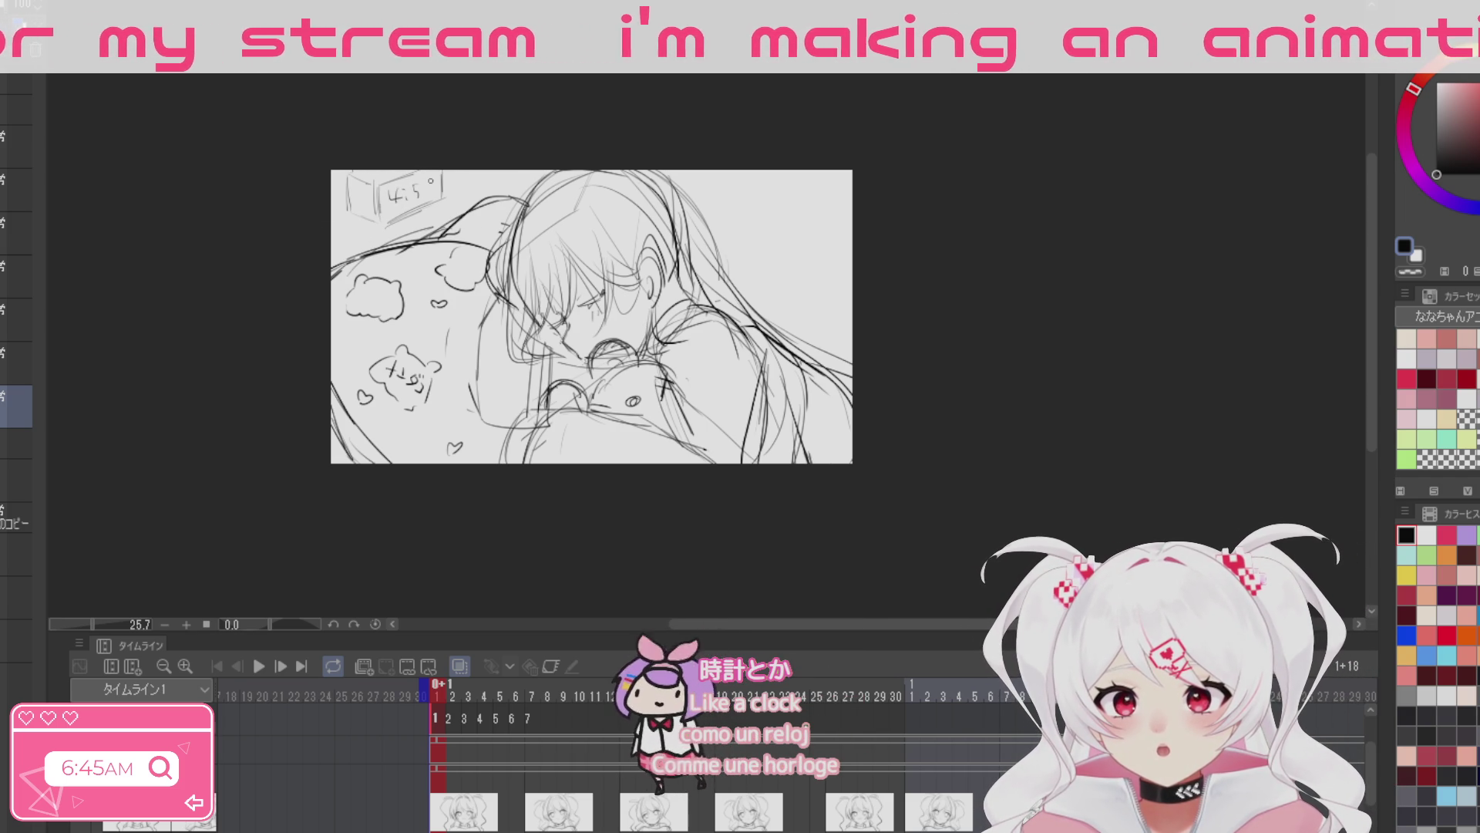
{"action": "key", "text": "ctrl+z"}
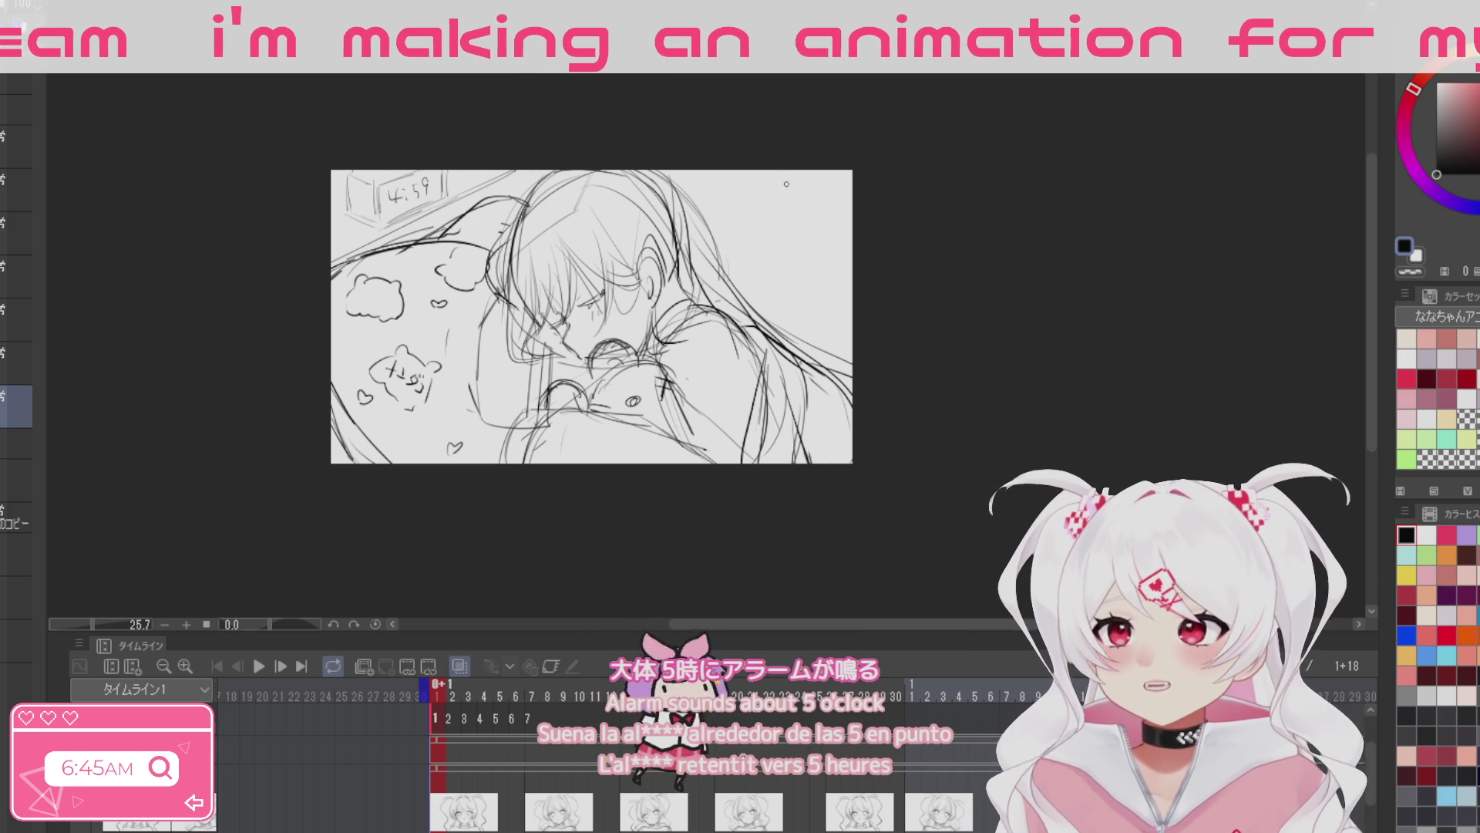
Step: Sketch a table edge and phone at upper right, then shift them slightly up-left
{"action": "left_click_drag", "start_coordinate": [780, 206], "coordinate": [757, 217]}
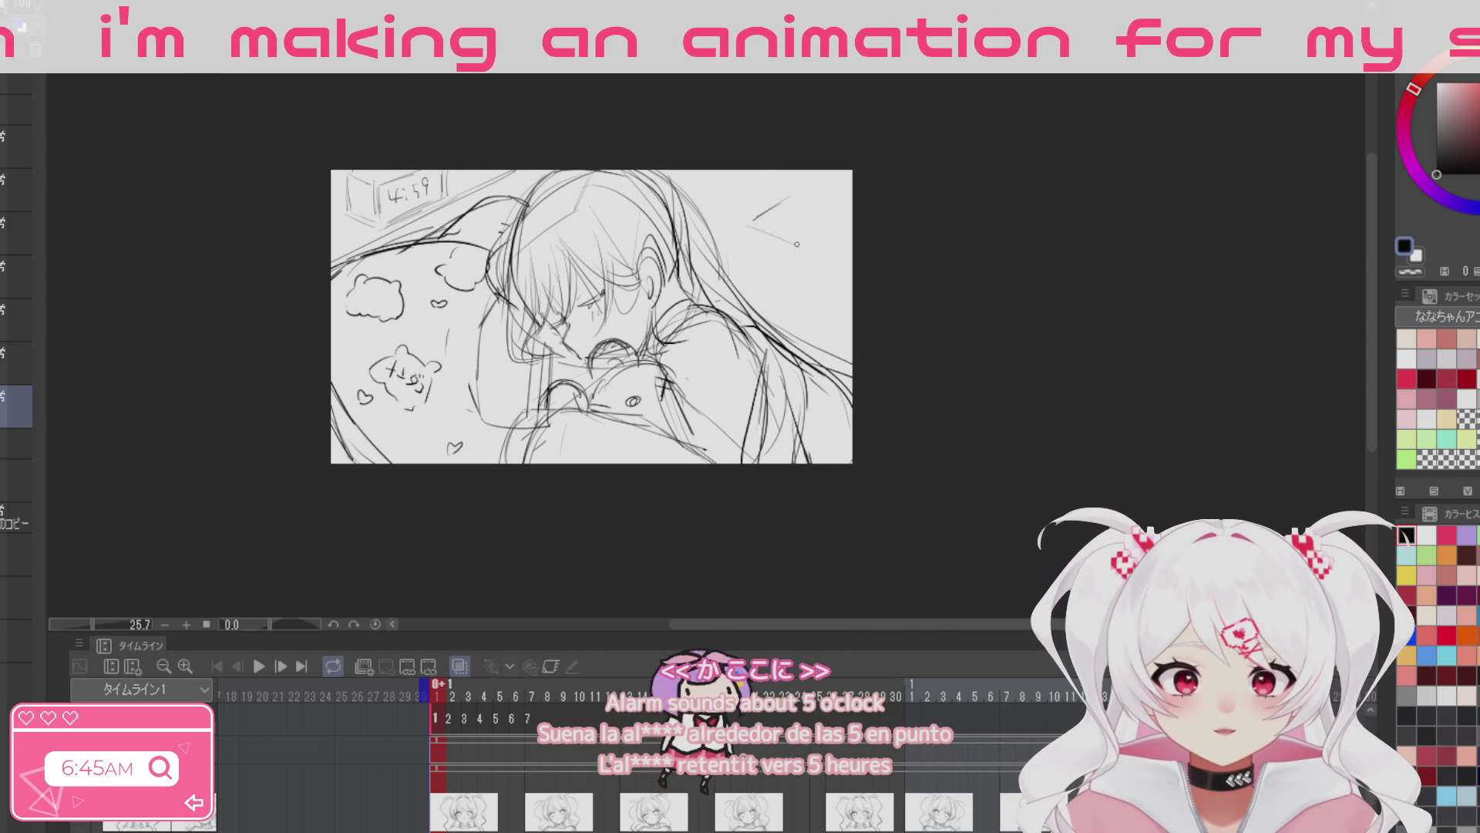
{"action": "left_click_drag", "start_coordinate": [852, 239], "coordinate": [722, 189]}
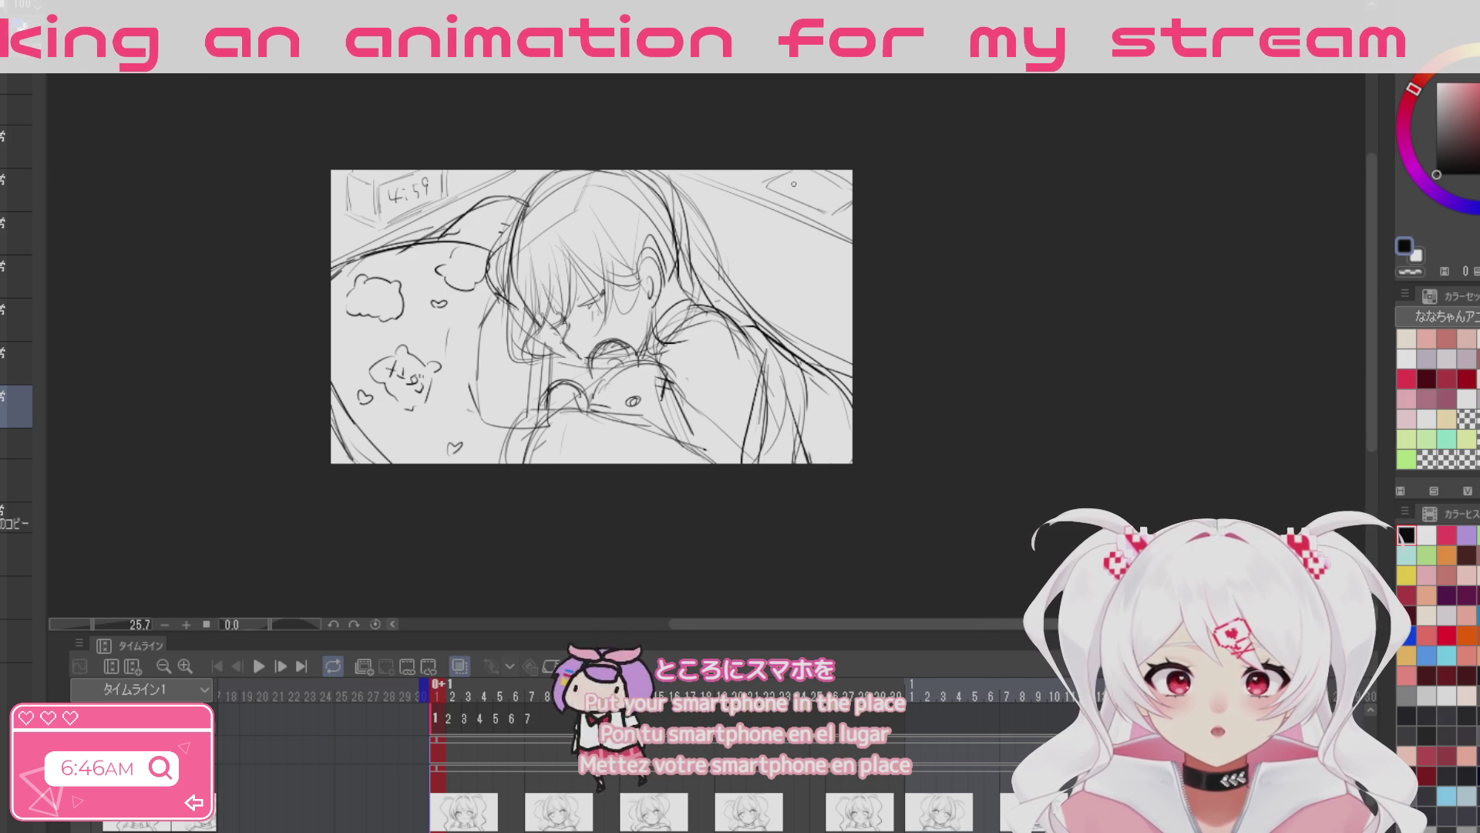
{"action": "left_click_drag", "start_coordinate": [879, 288], "coordinate": [939, 271]}
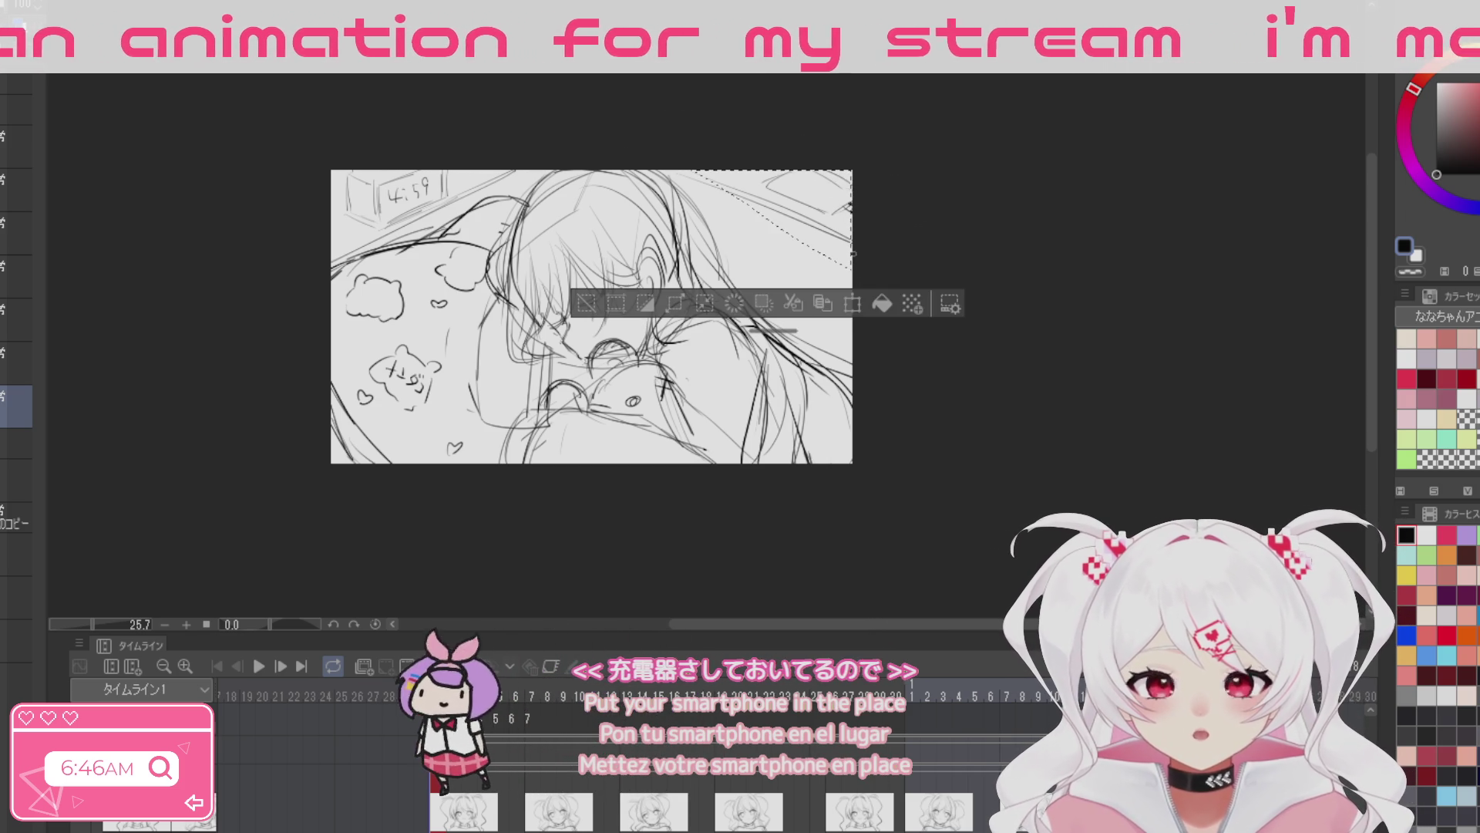
{"action": "key", "text": "ctrl+t"}
{"action": "left_click_drag", "start_coordinate": [792, 245], "coordinate": [786, 238]}
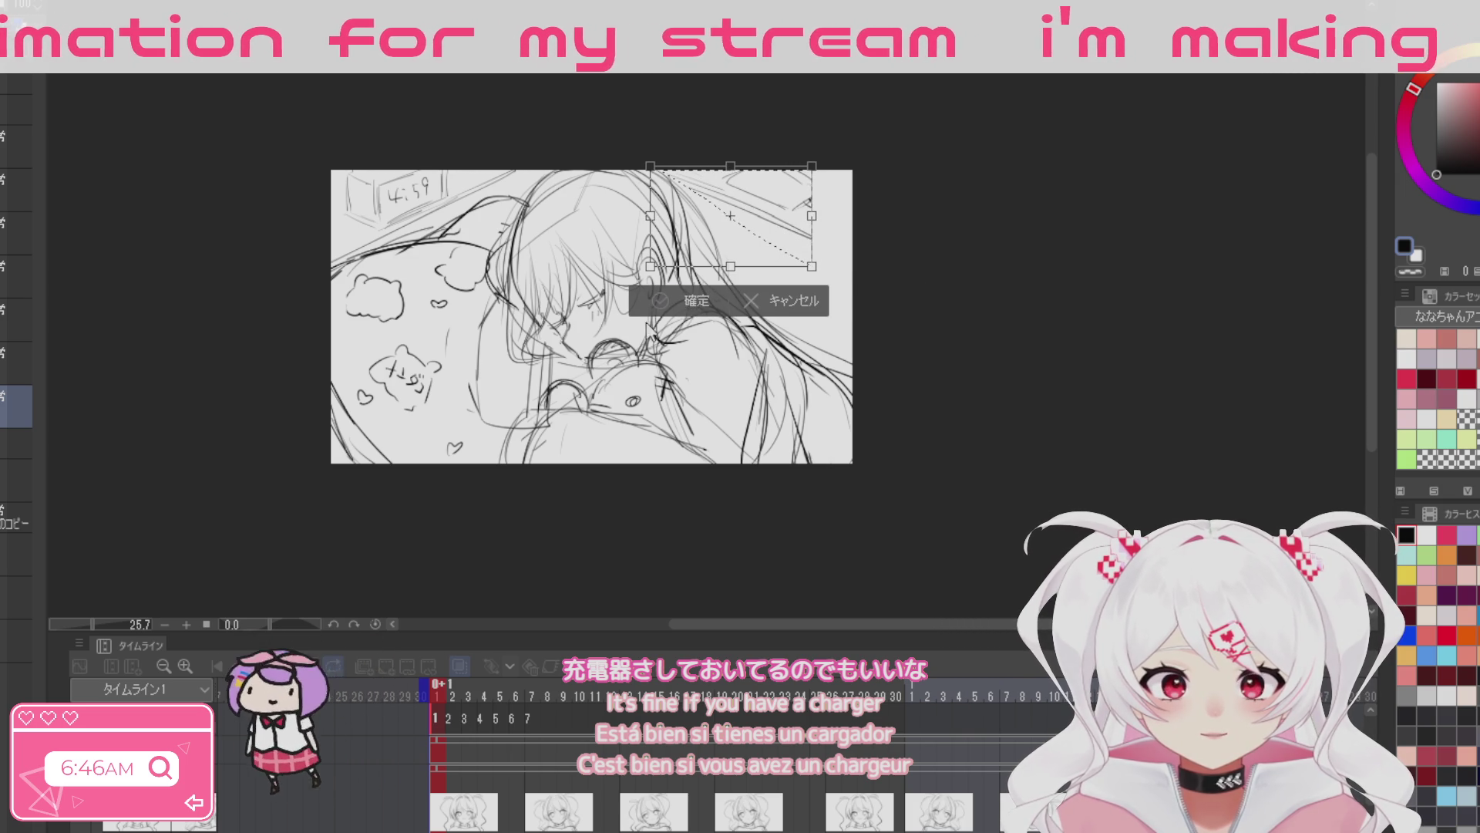
{"action": "left_click", "coordinate": [683, 304]}
{"action": "left_click", "coordinate": [555, 300]}
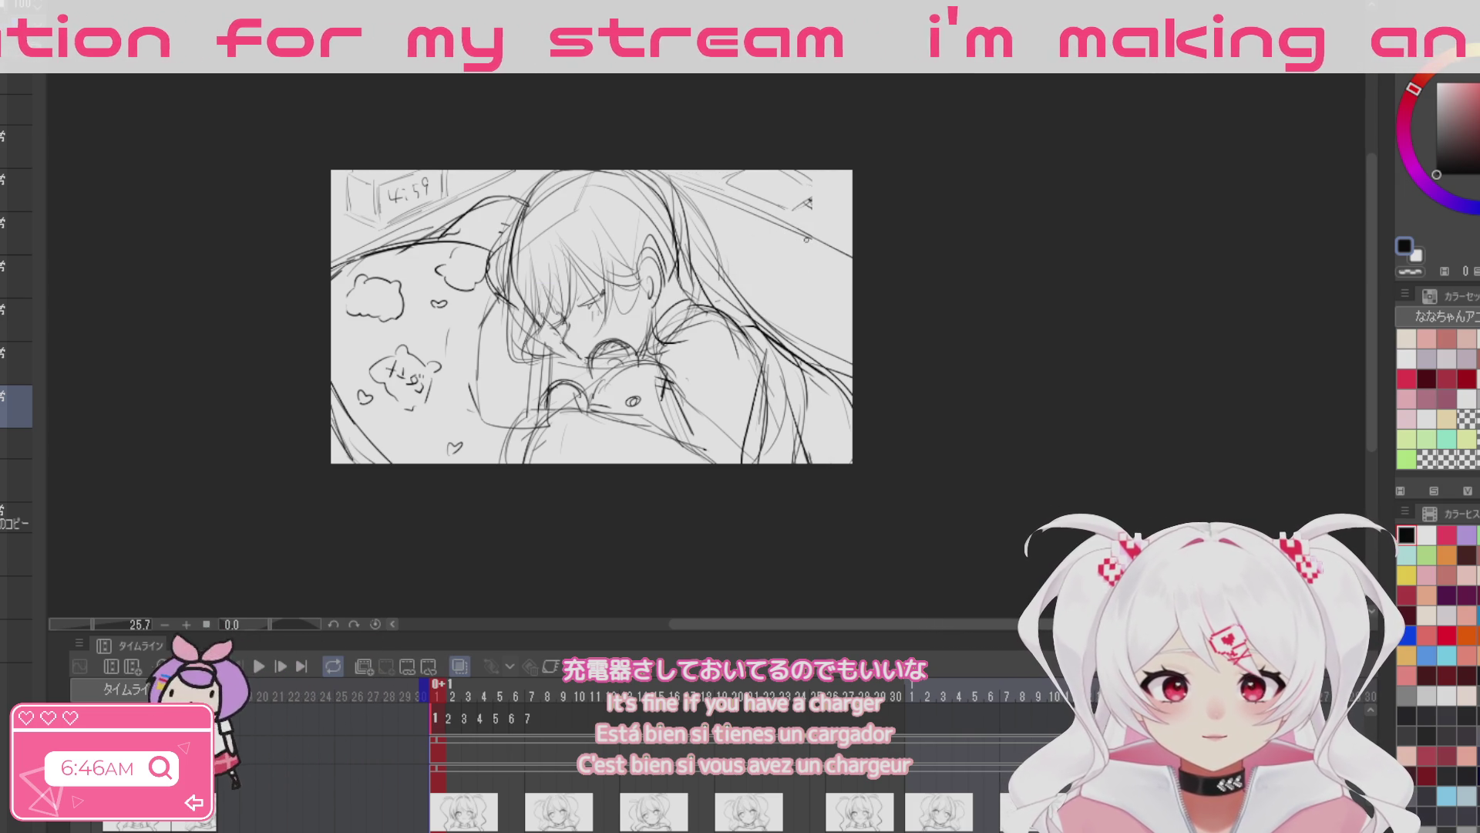